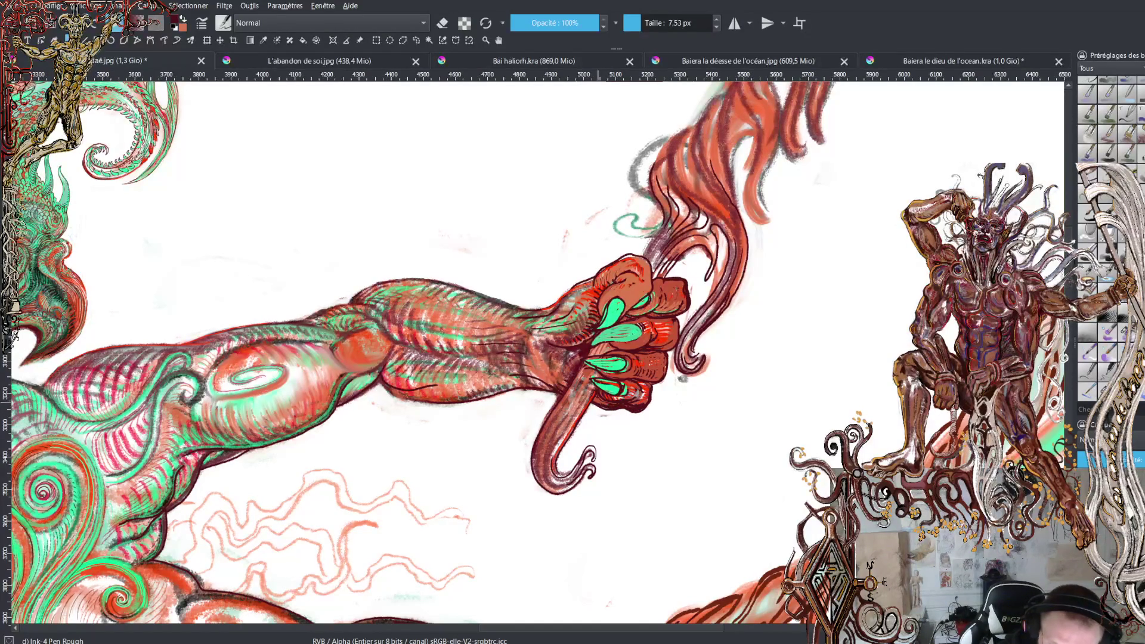
Sample the clenched fist's reddish-brown as the current painting colour
left_click(603, 396, "ctrl")
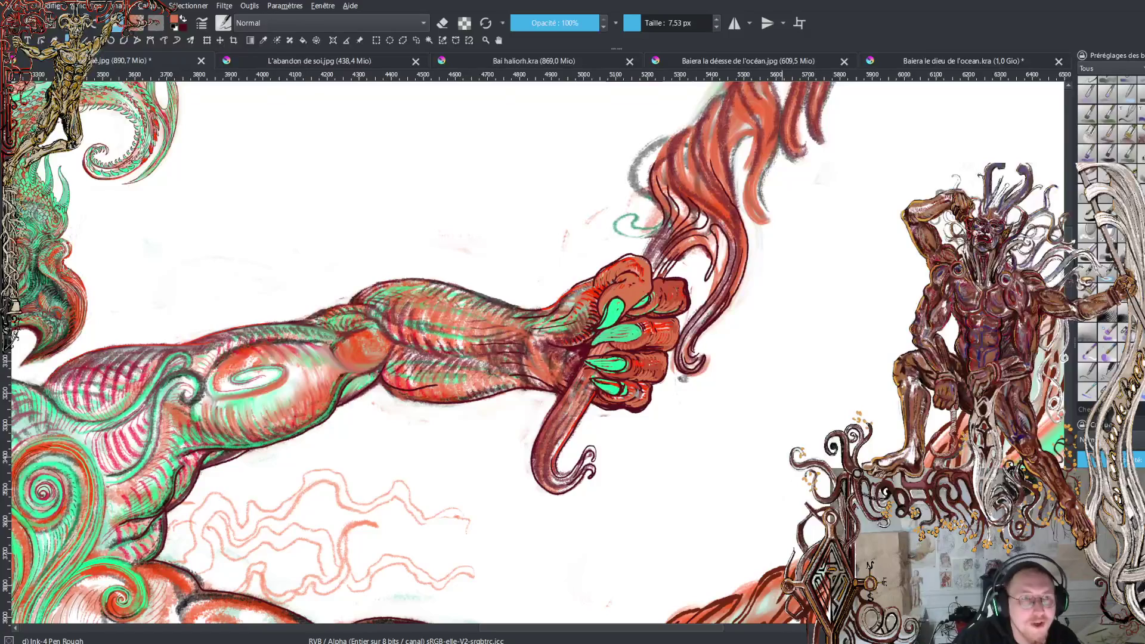
Zoom out to see the outstretched arm and figure, then zoom back in on the scaly bird head
scroll(581, 191, "down", 3)
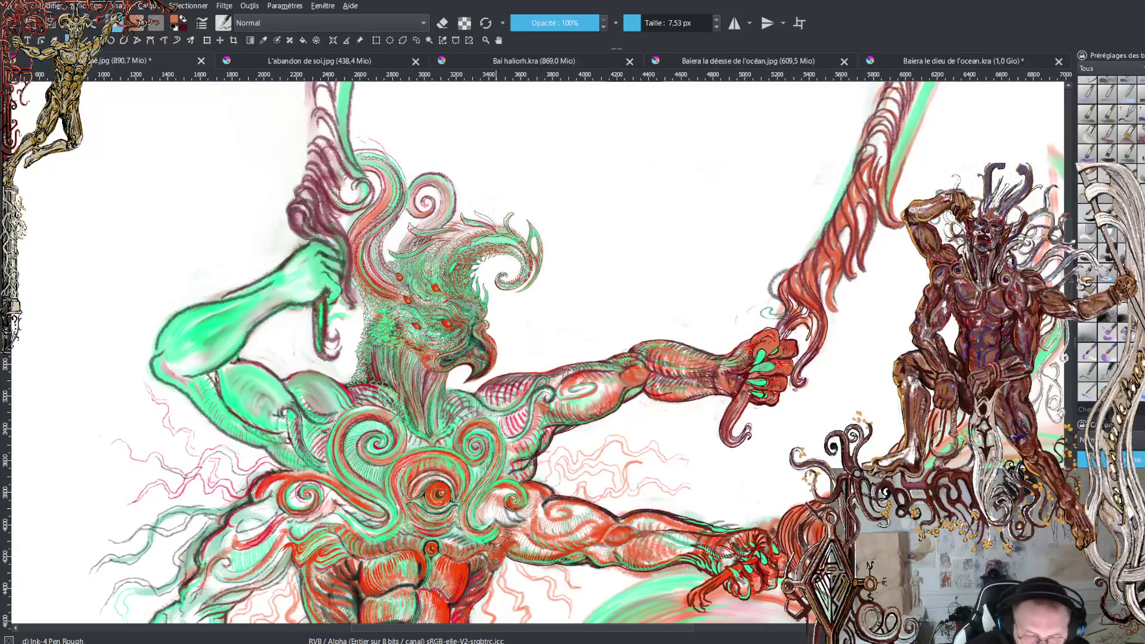
scroll(435, 222, "up", 6)
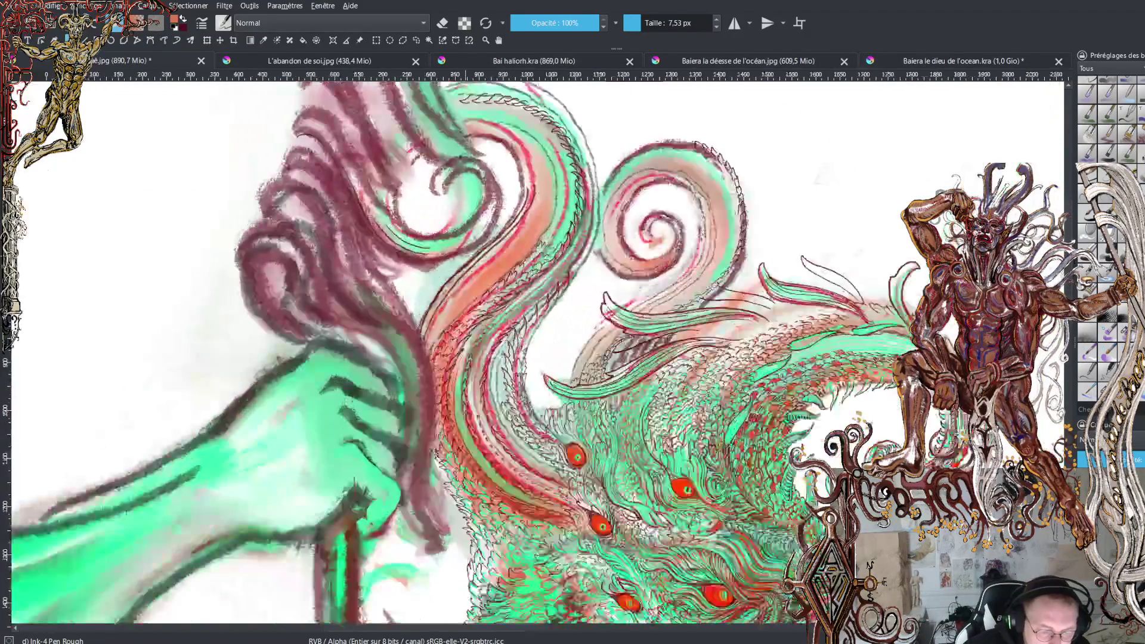
scroll(491, 329, "up", 1)
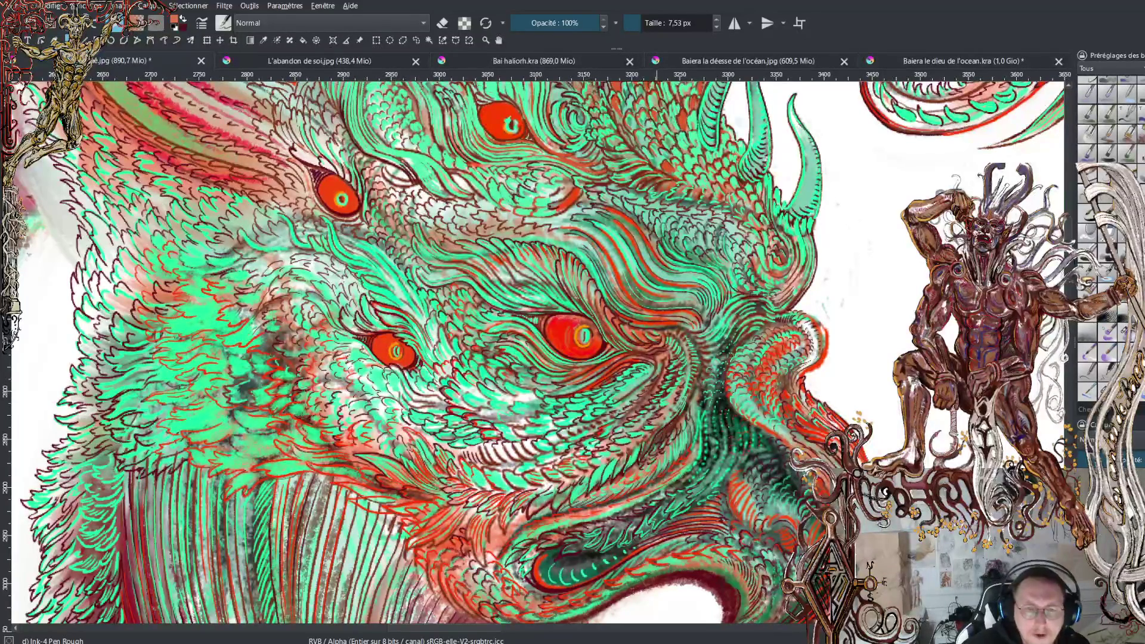
scroll(613, 152, "down", 4)
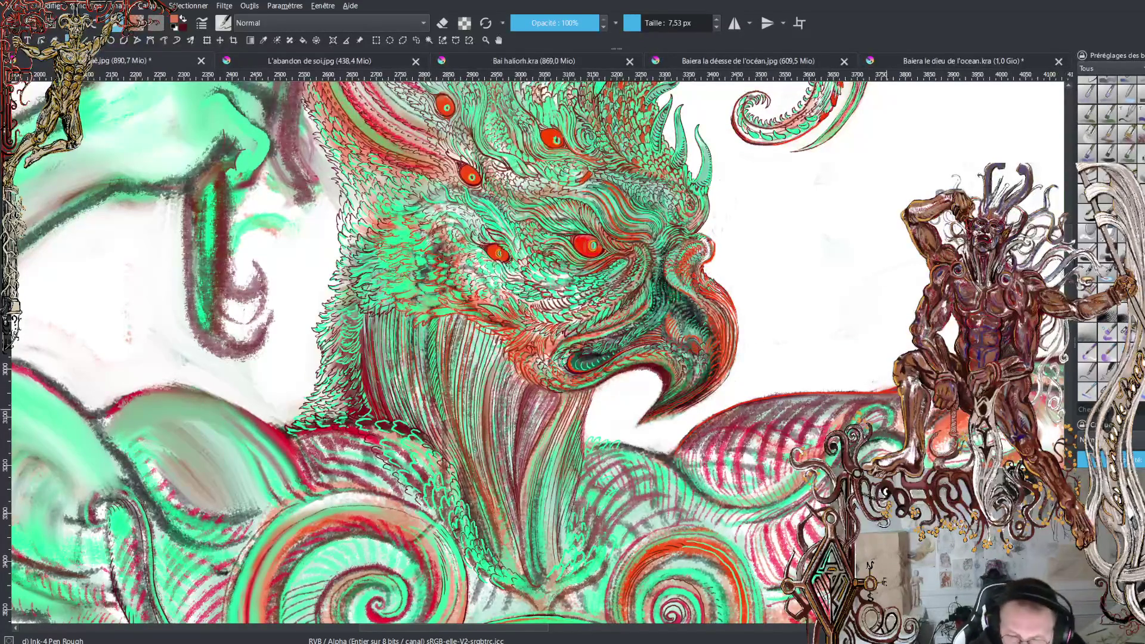
scroll(537, 352, "down", 10)
Zoom out to check the whole figure, then zoom back in on the bird head's crest
scroll(537, 352, "down", 5)
scroll(617, 352, "down", 3)
scroll(617, 352, "down", 5)
scroll(597, 352, "down", 5)
scroll(596, 352, "down", 2)
scroll(538, 269, "up", 3)
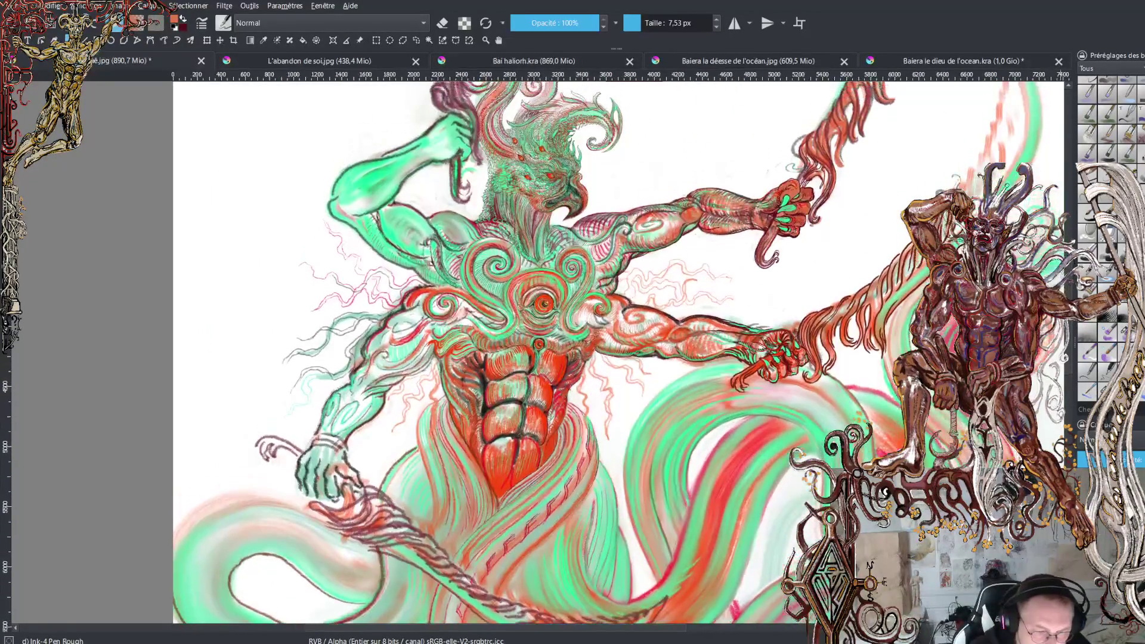
scroll(546, 354, "up", 1)
scroll(539, 340, "up", 3)
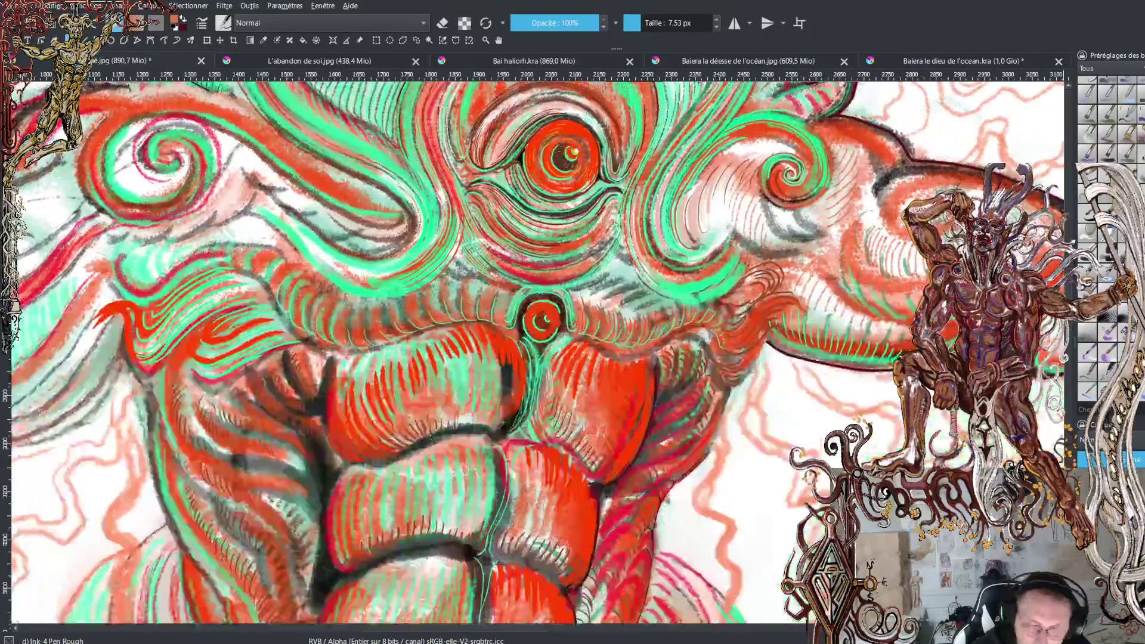
scroll(537, 352, "up", 5)
scroll(537, 352, "up", 6)
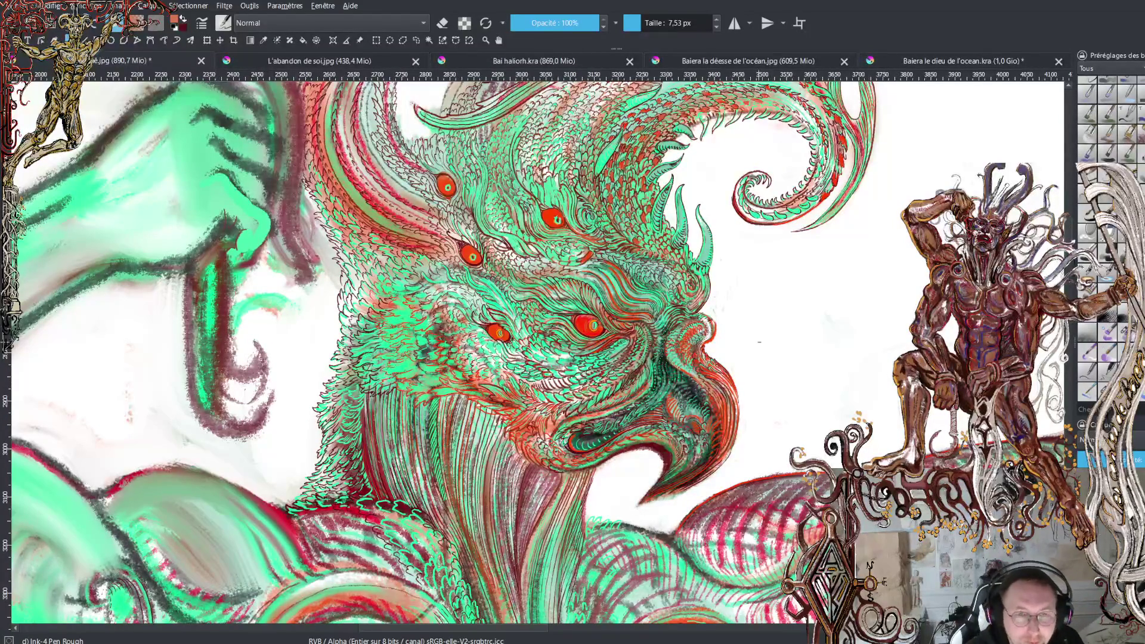
Zoom closer on the head, sample the eye's pure red, and shrink the brush to 4.83 px
scroll(454, 352, "down", 3)
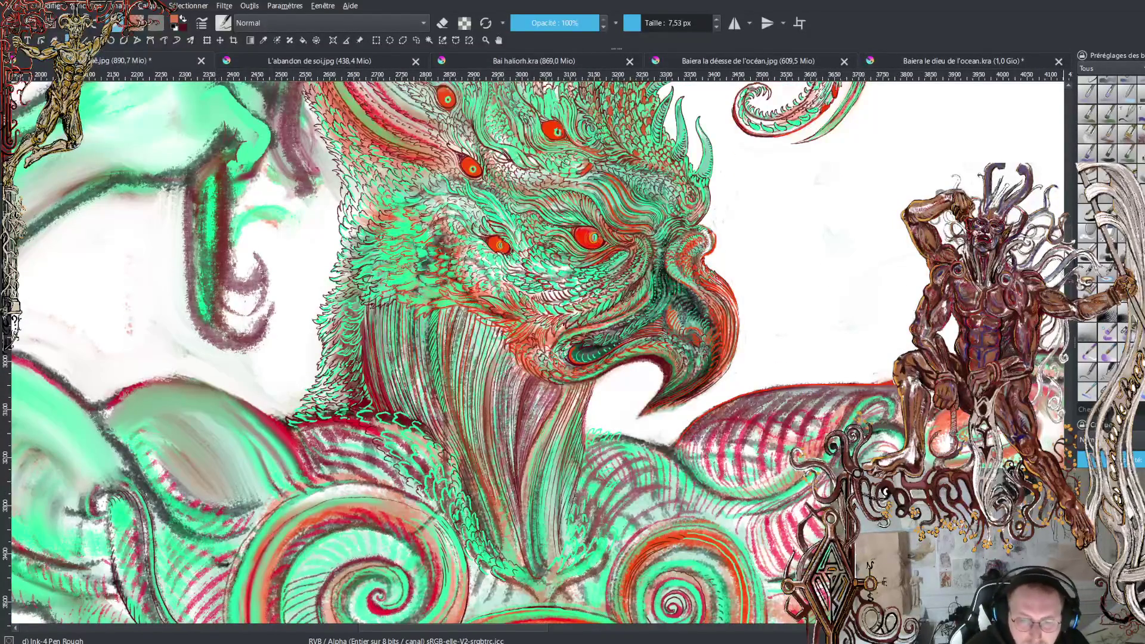
scroll(537, 352, "up", 5)
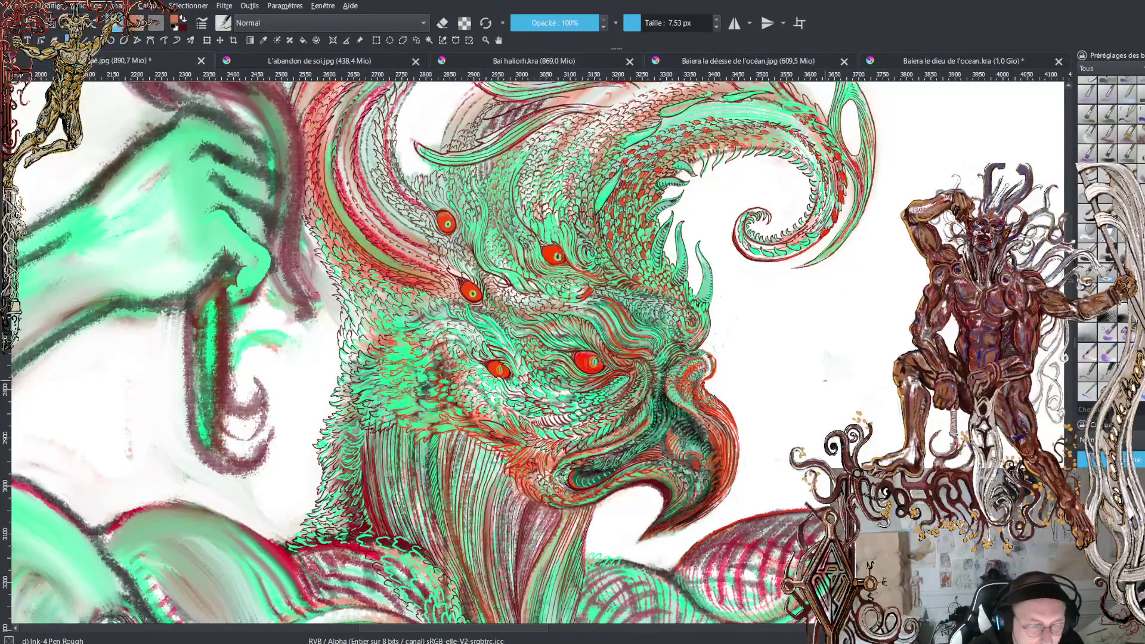
key("plus")
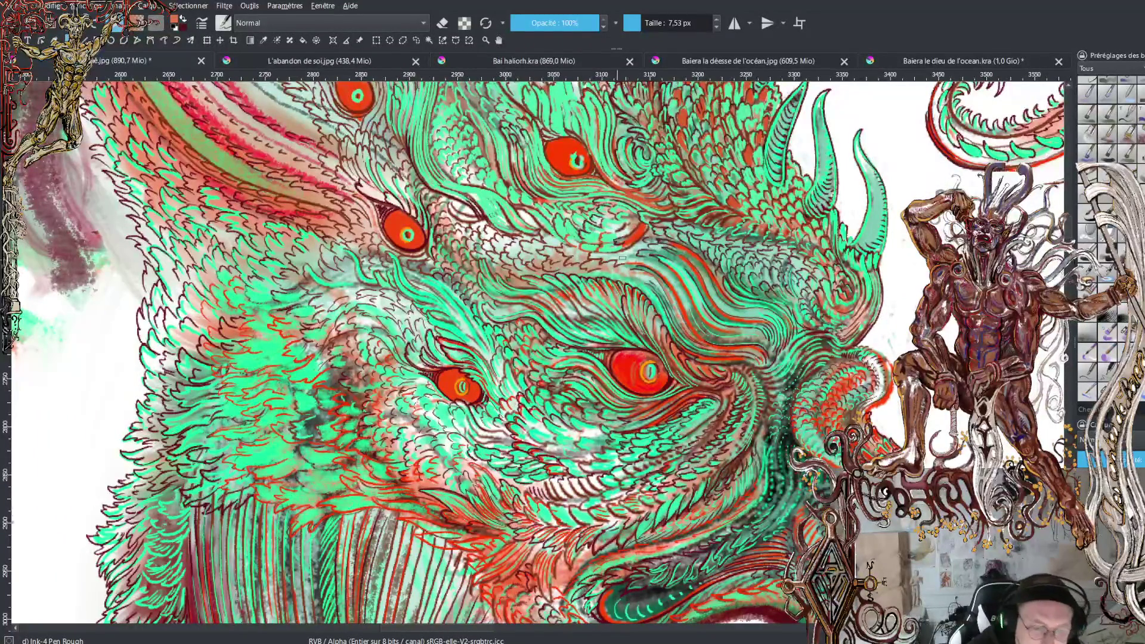
scroll(537, 352, "down", 3)
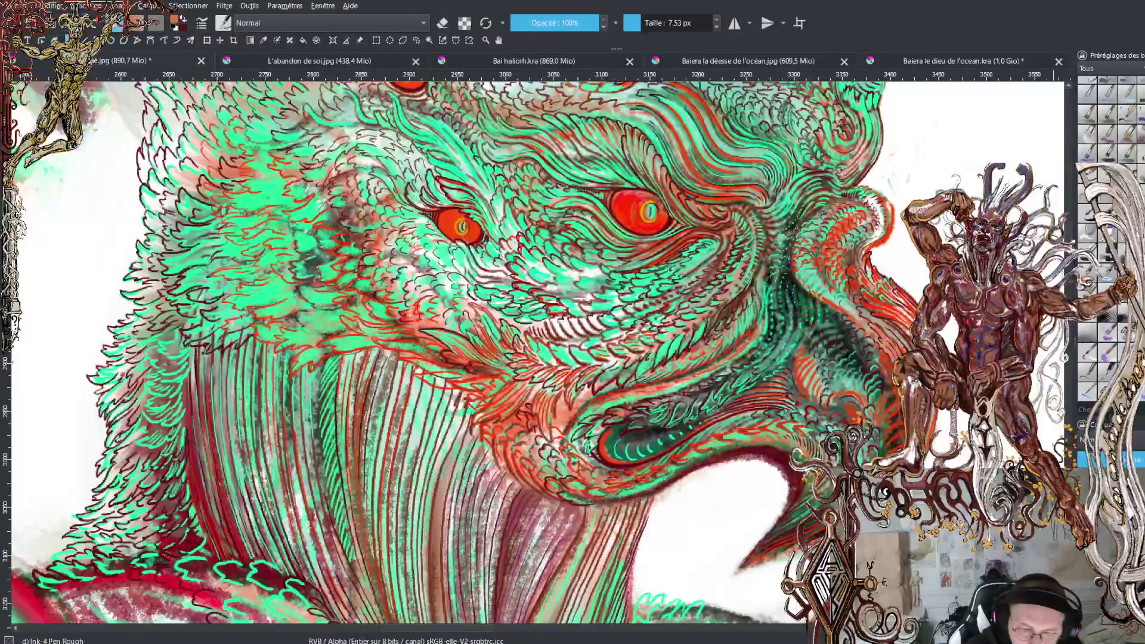
left_click(885, 310, "ctrl")
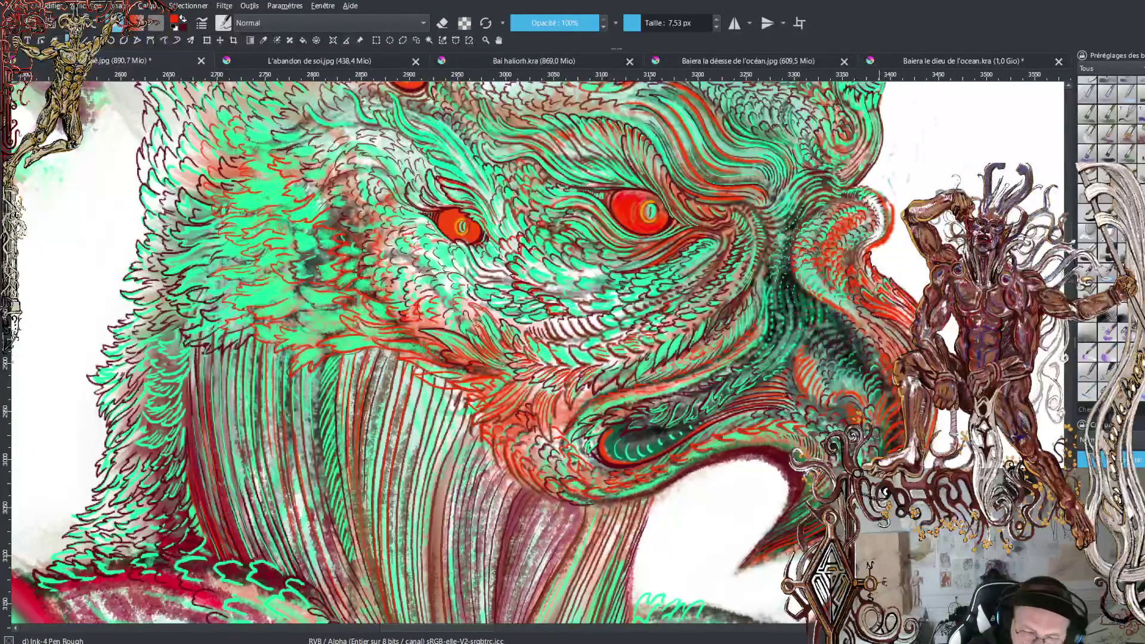
scroll(620, 429, "up", 6)
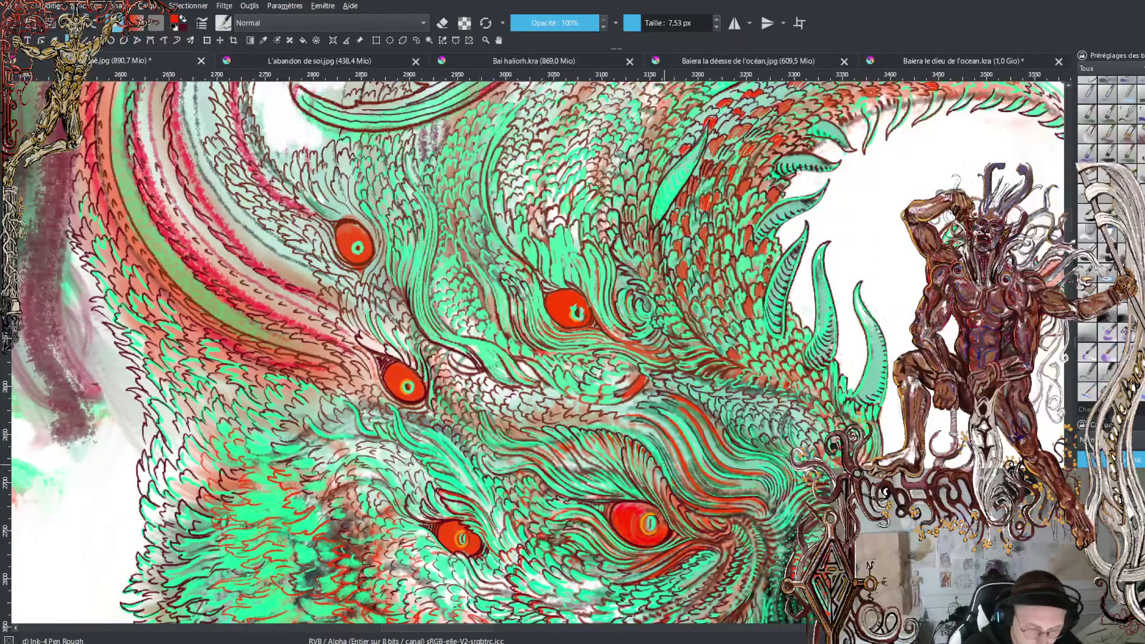
key("bracketleft")
key("bracketleft")
key("bracketleft")
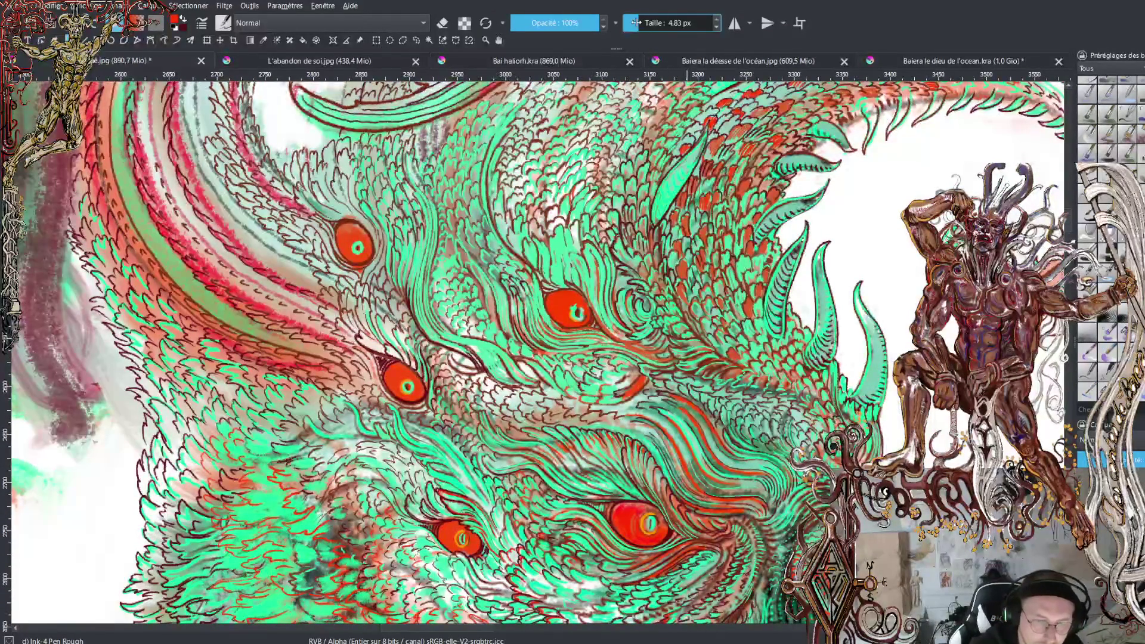
Set the Ink-4 Pen Rough brush size to about 3.29 px for fine linework
left_click(638, 24)
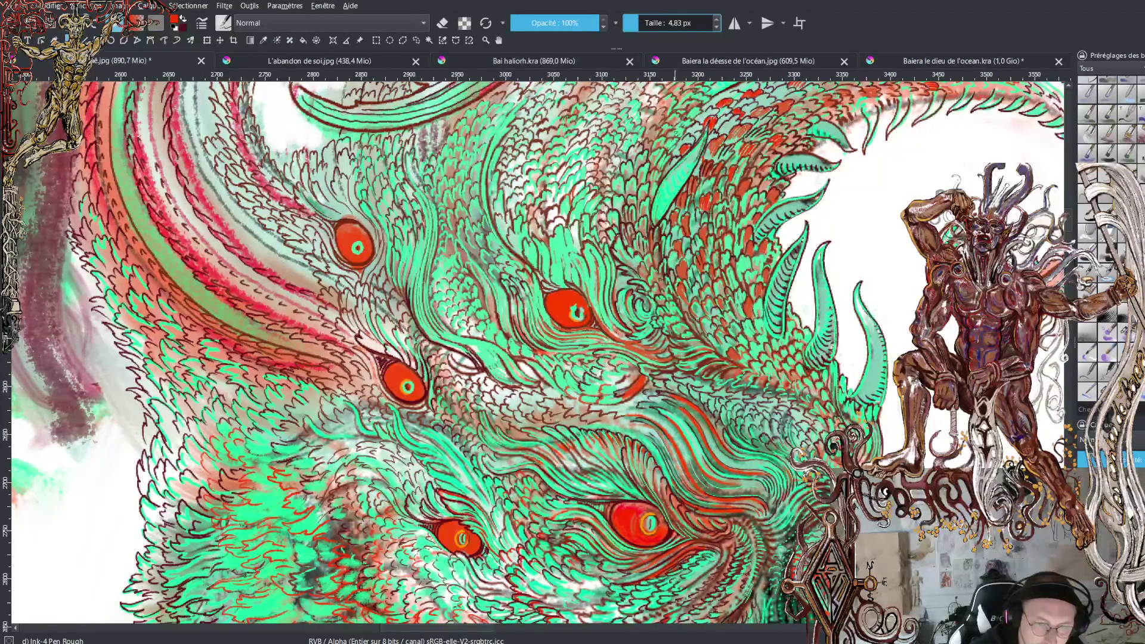
left_click(634, 24)
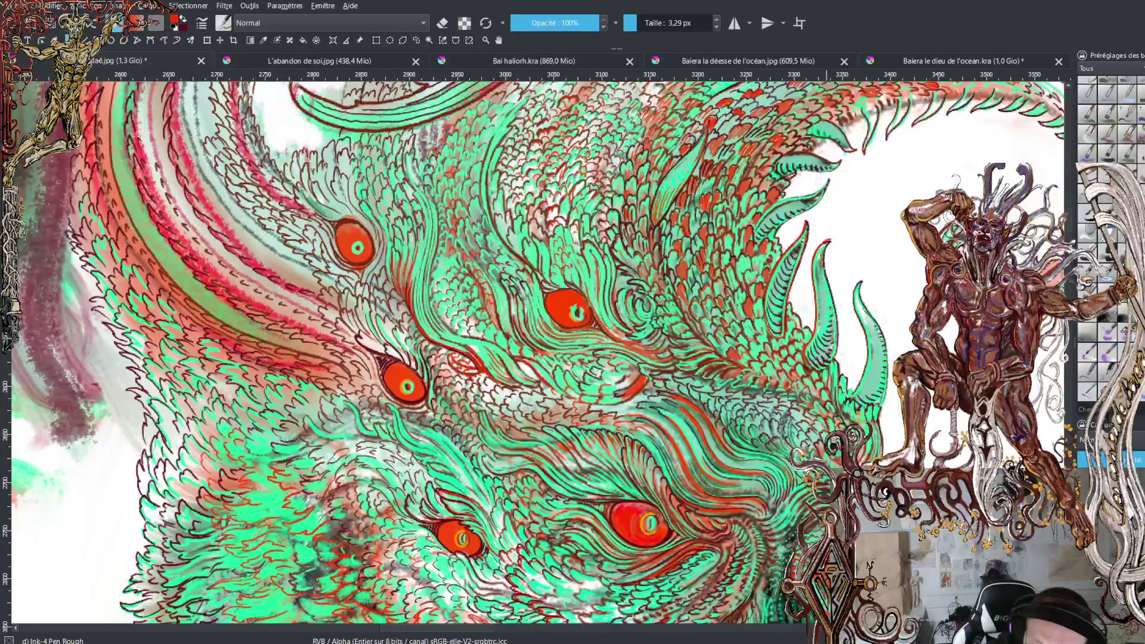
Ink short dark lines into the green feathers and scales, plus a thin line beside the top-right curl
left_click_drag(840, 326, 839, 349)
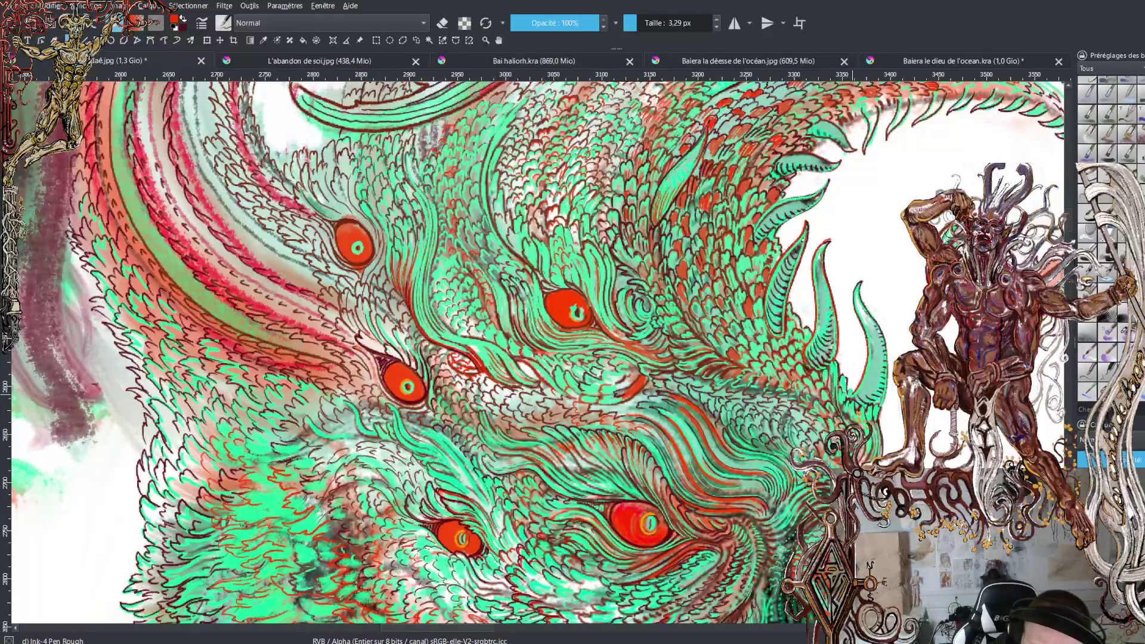
left_click_drag(859, 306, 859, 318)
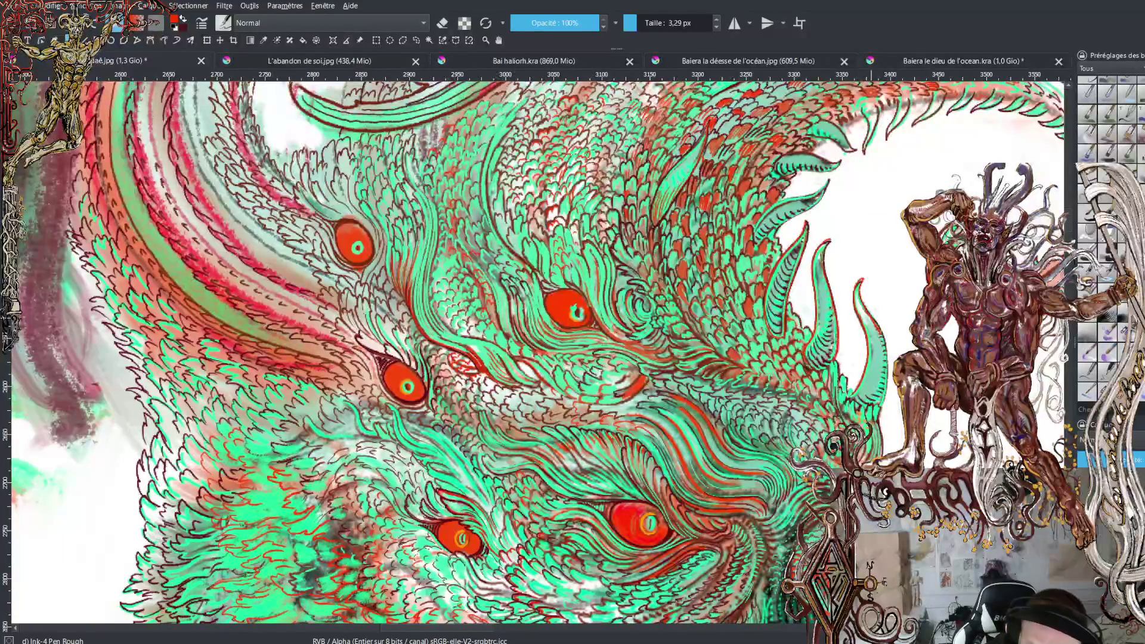
left_click_drag(888, 346, 886, 400)
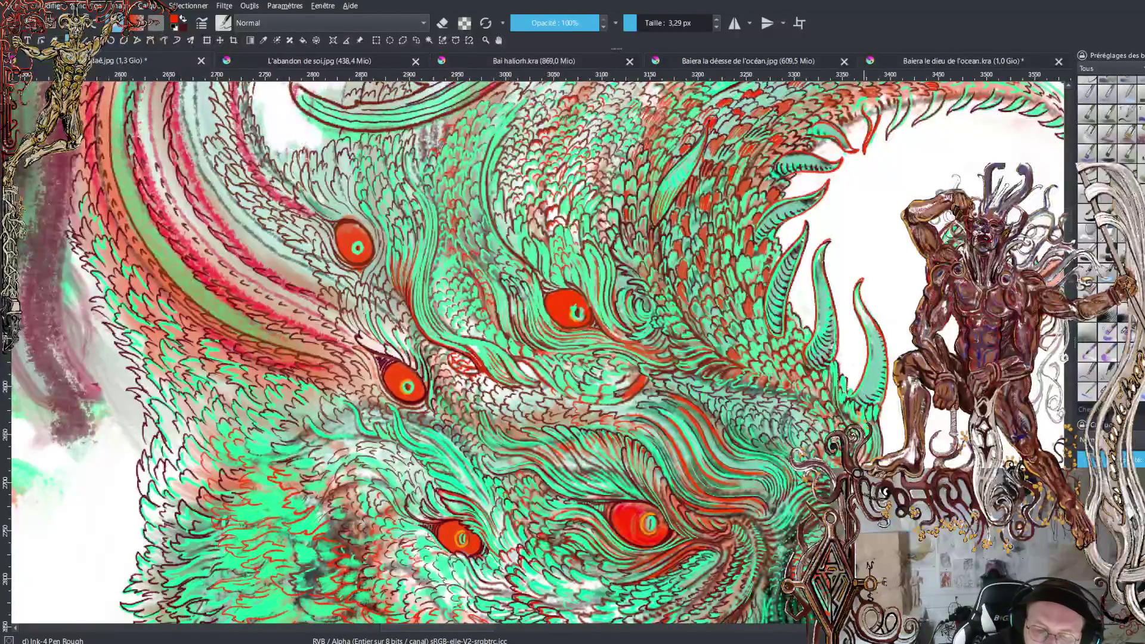
left_click_drag(900, 100, 887, 139)
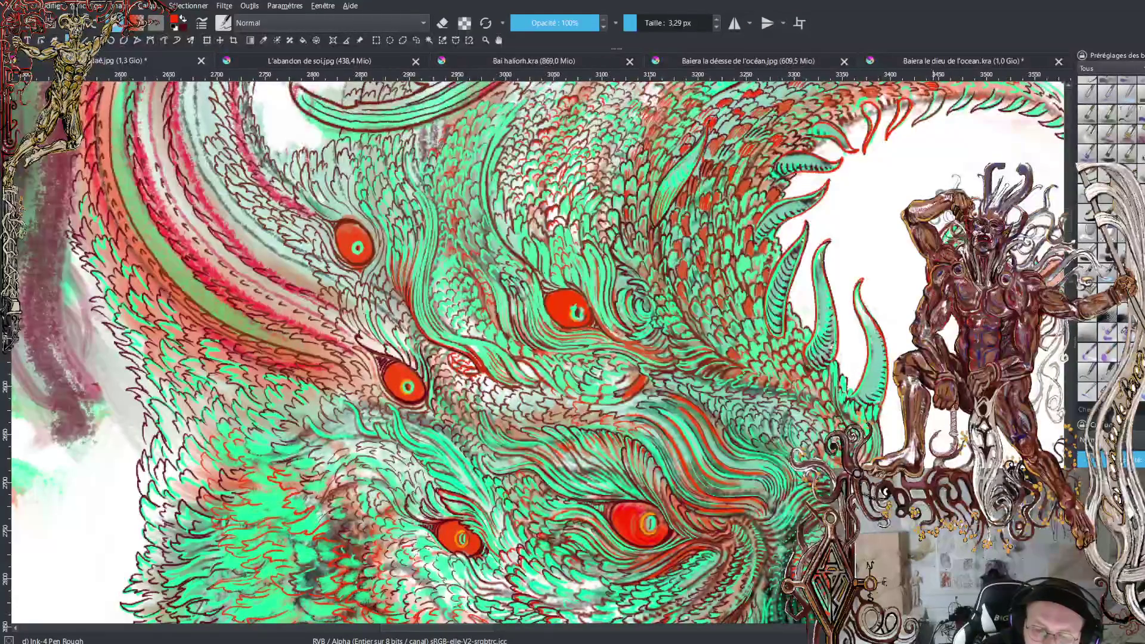
Ink small marks near the top-right crest and along a green frond, then pan to the tentacle spiral
mouse_move(924, 116)
left_mouse_down()
mouse_move(909, 131)
mouse_move(945, 93)
left_mouse_up()
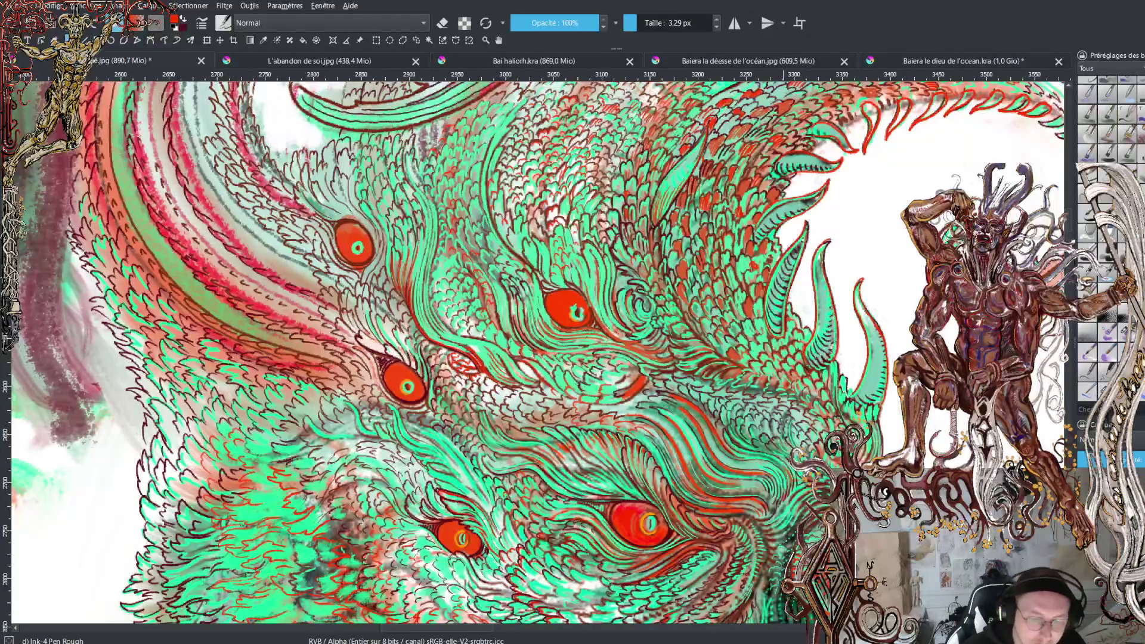
left_click_drag(1069, 222, 1070, 211)
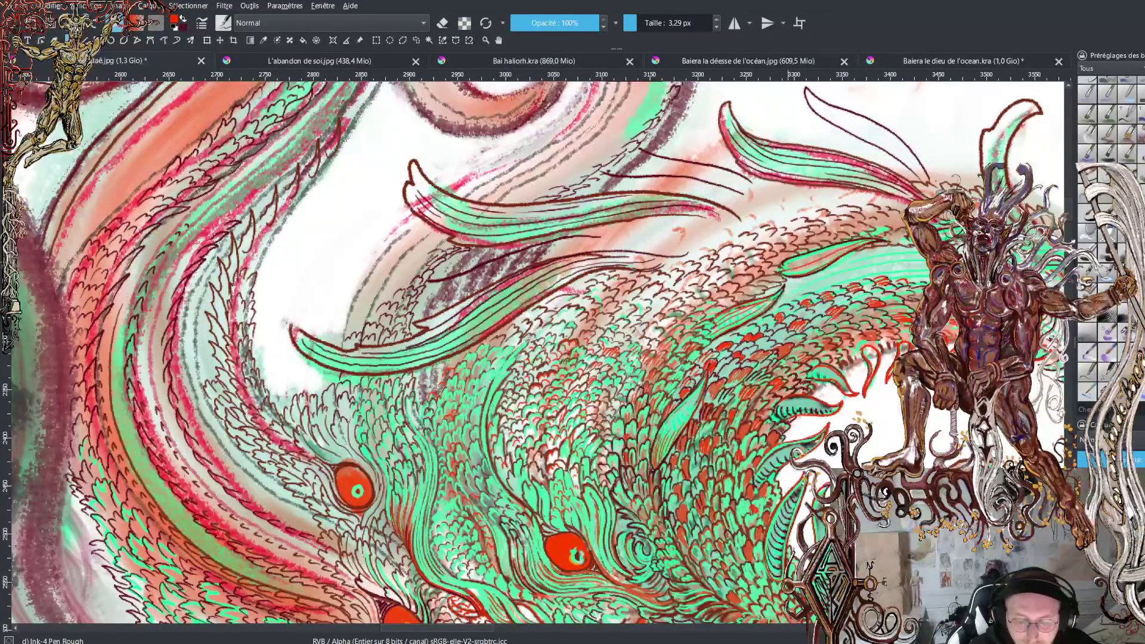
left_click_drag(821, 255, 846, 245)
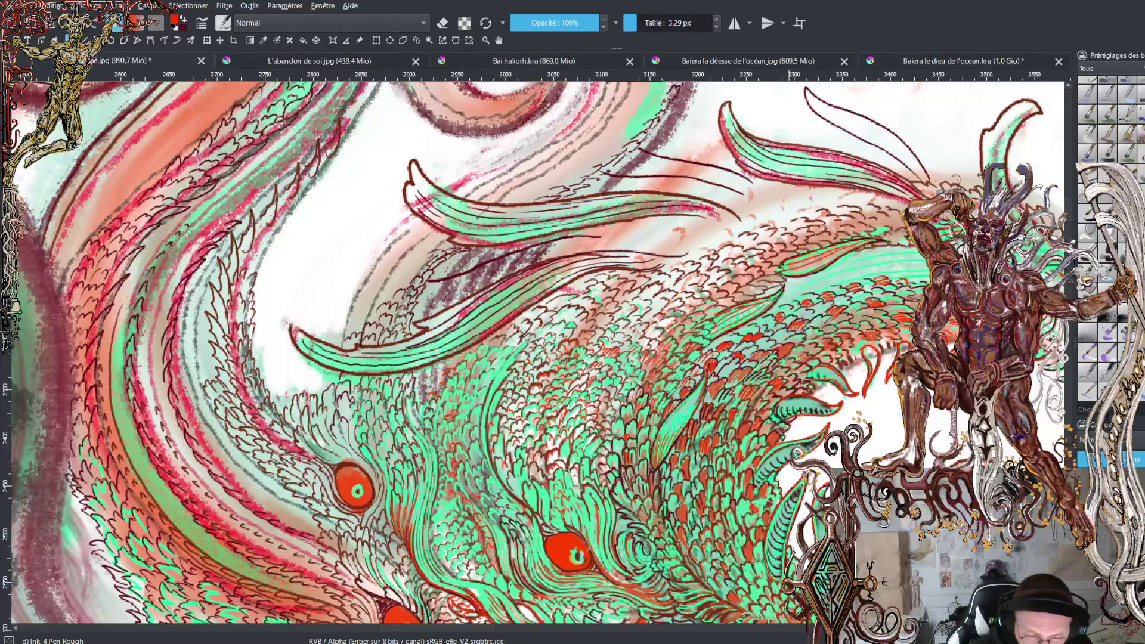
left_click_drag(496, 632, 530, 632)
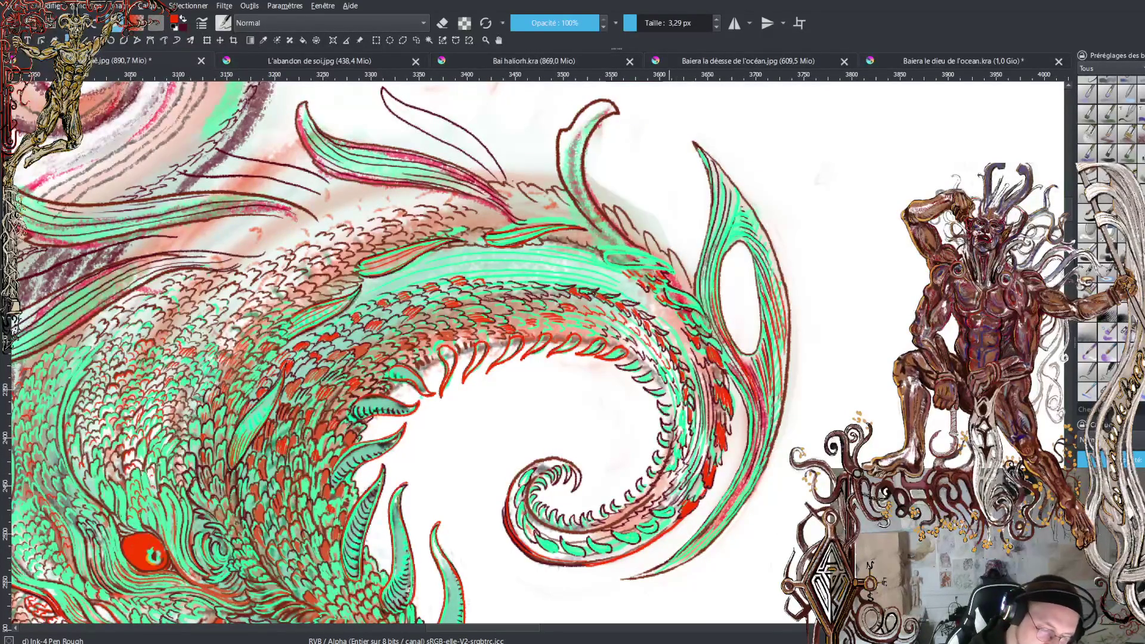
Ink dark strokes across the curled tentacle and down the fin edge, plus a red line up its left side
mouse_move(639, 264)
left_mouse_down()
mouse_move(676, 275)
mouse_move(637, 249)
mouse_move(602, 248)
left_mouse_up()
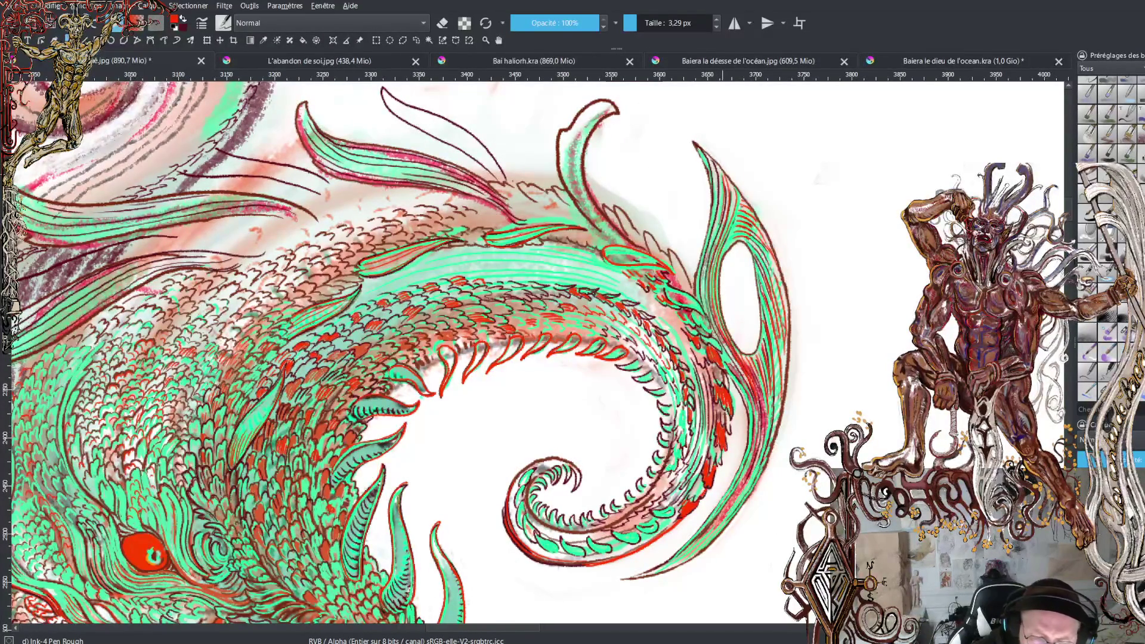
left_click_drag(701, 280, 708, 312)
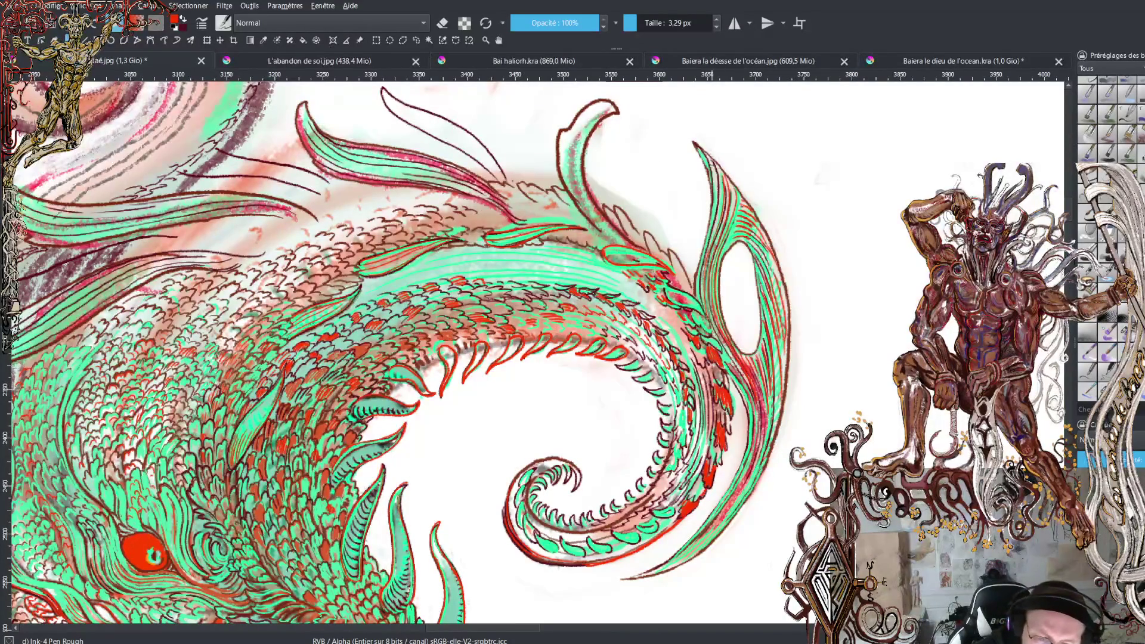
left_click_drag(716, 168, 714, 224)
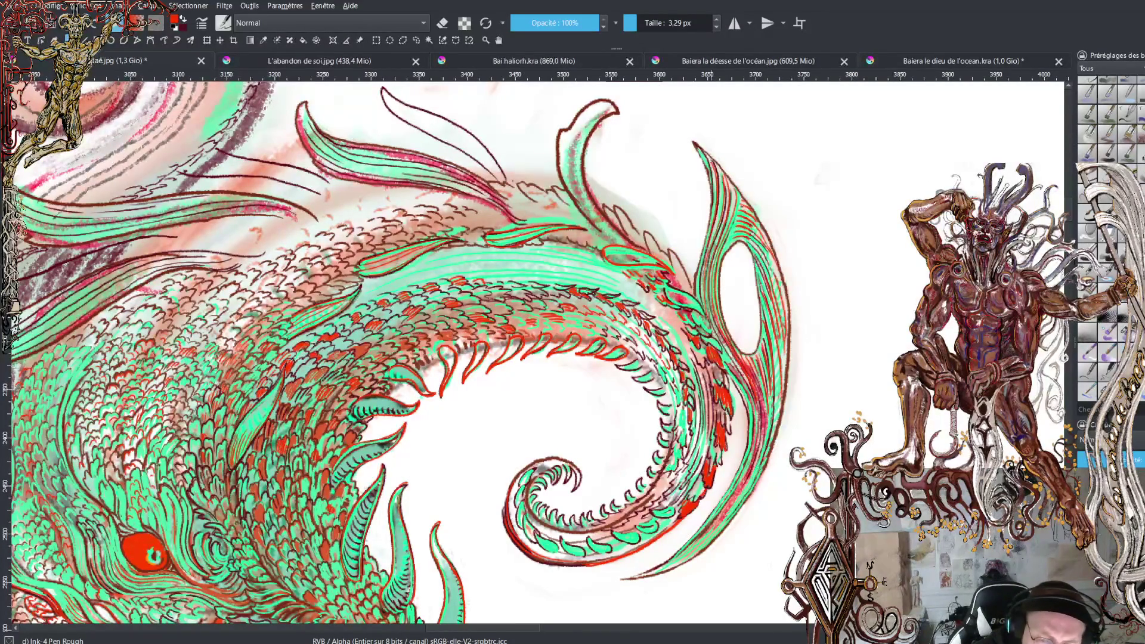
left_click_drag(699, 267, 698, 293)
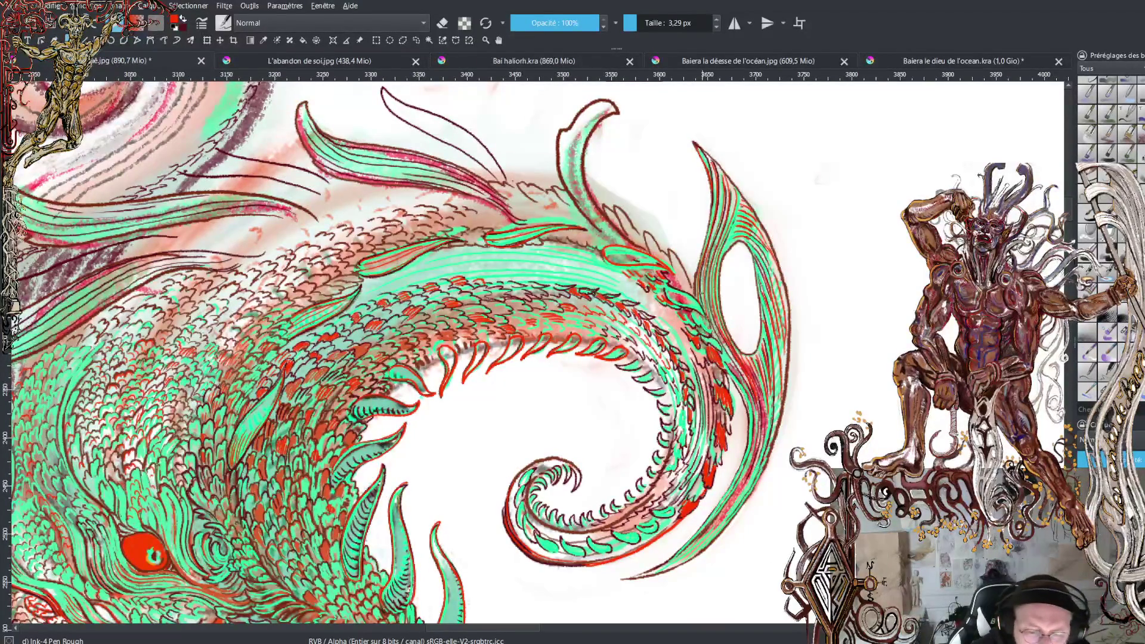
left_click_drag(697, 270, 714, 192)
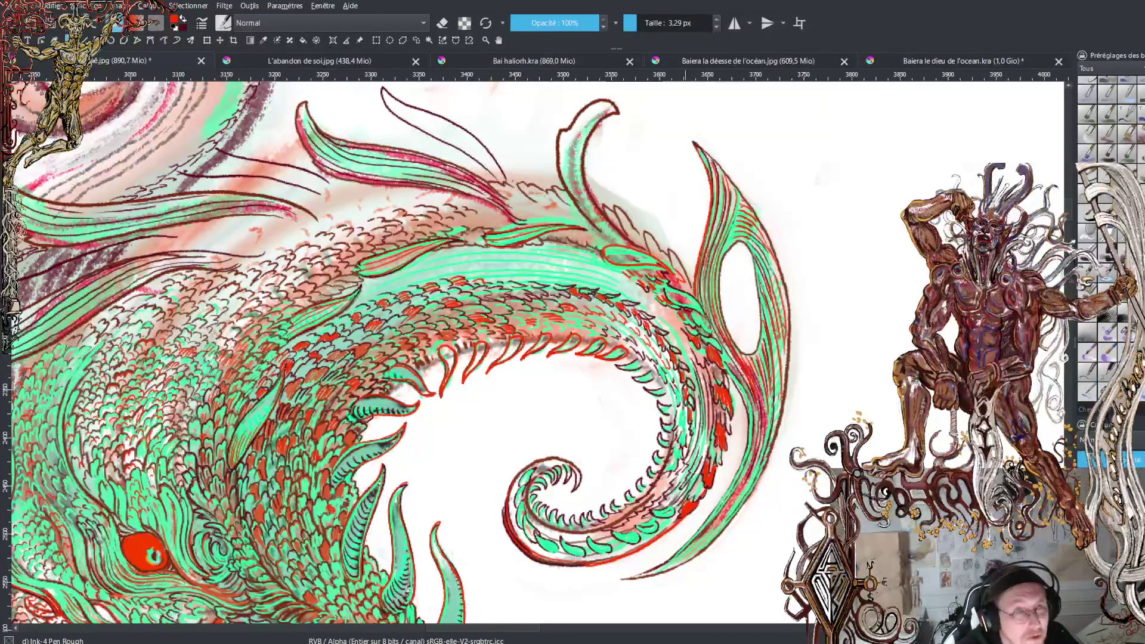
key("x")
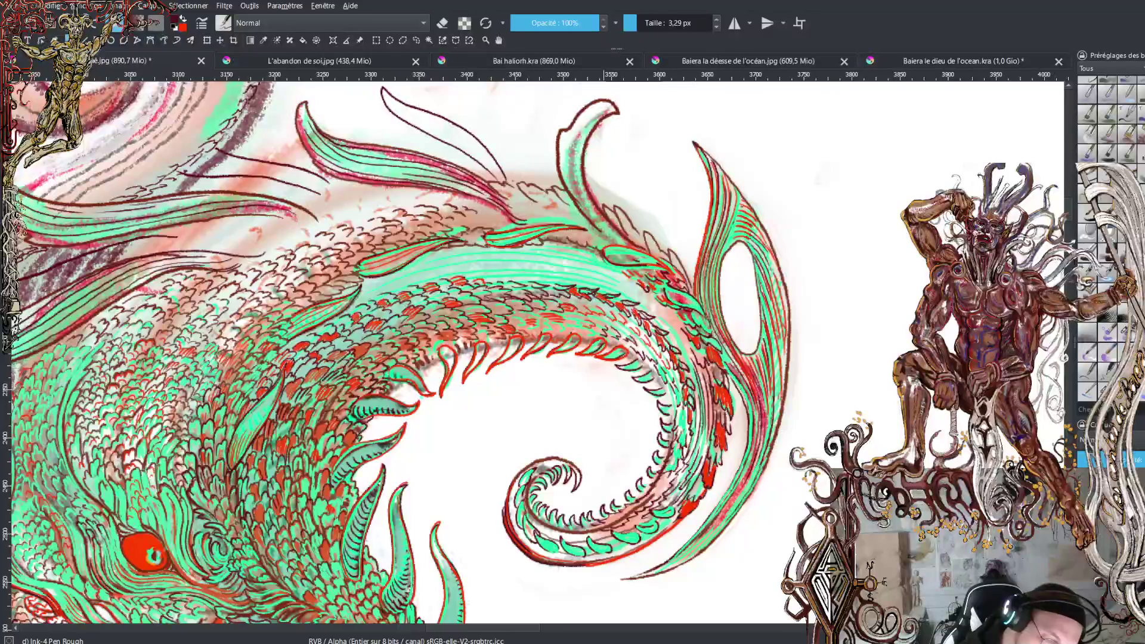
Ink a short stroke on the fin edge, then switch to dark red and stroke along the curling tail
left_click_drag(644, 247, 601, 246)
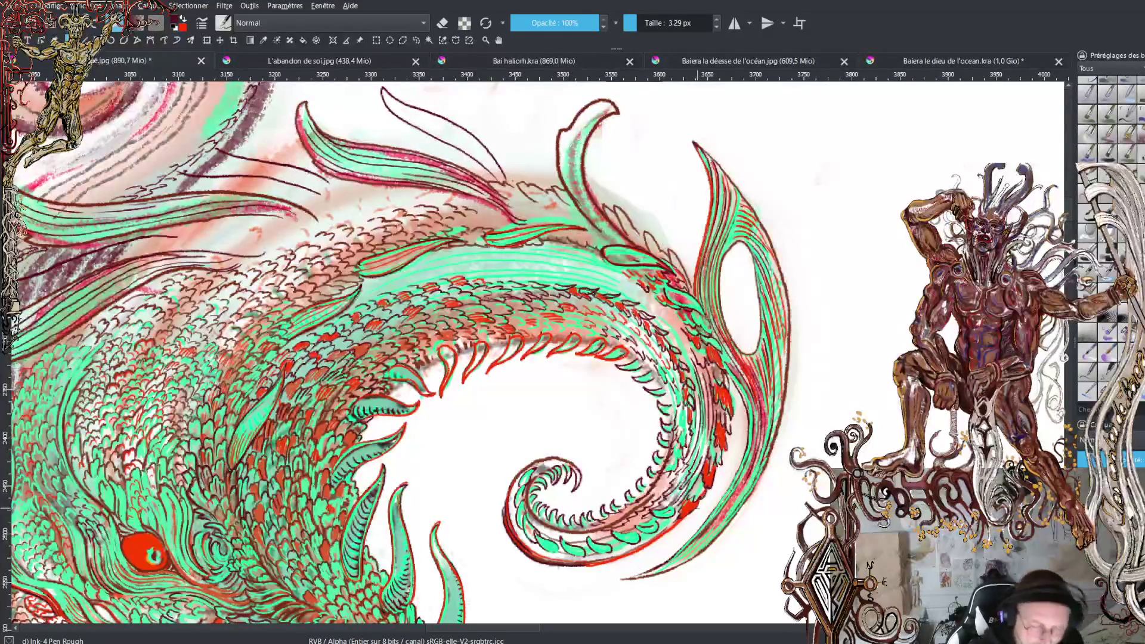
key("x")
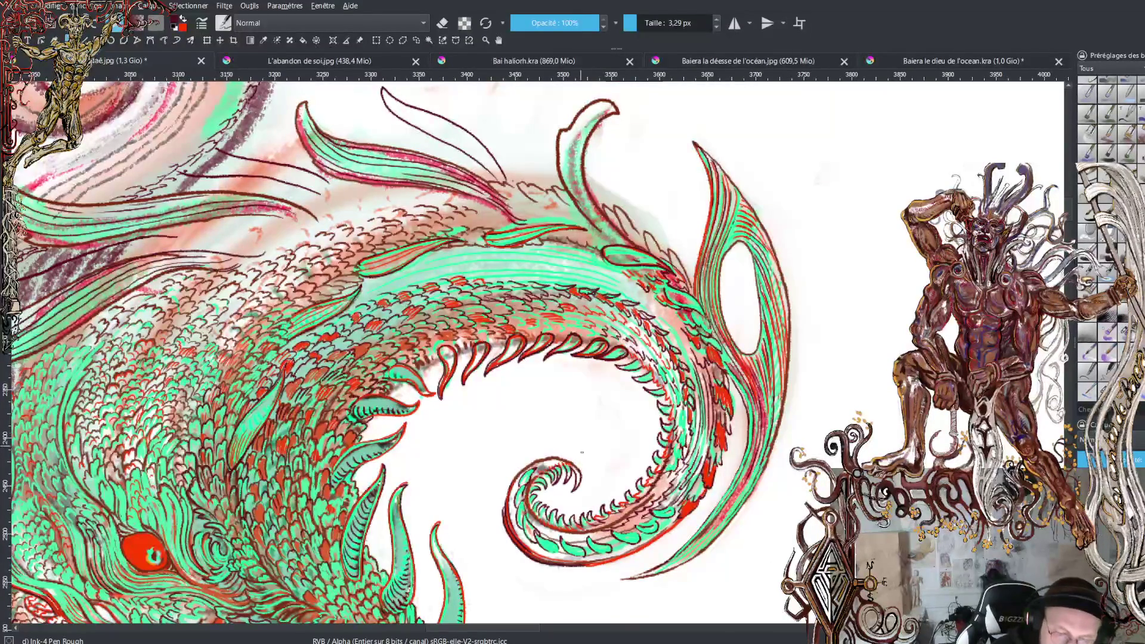
mouse_move(627, 486)
left_mouse_down()
mouse_move(596, 370)
mouse_move(665, 357)
left_mouse_up()
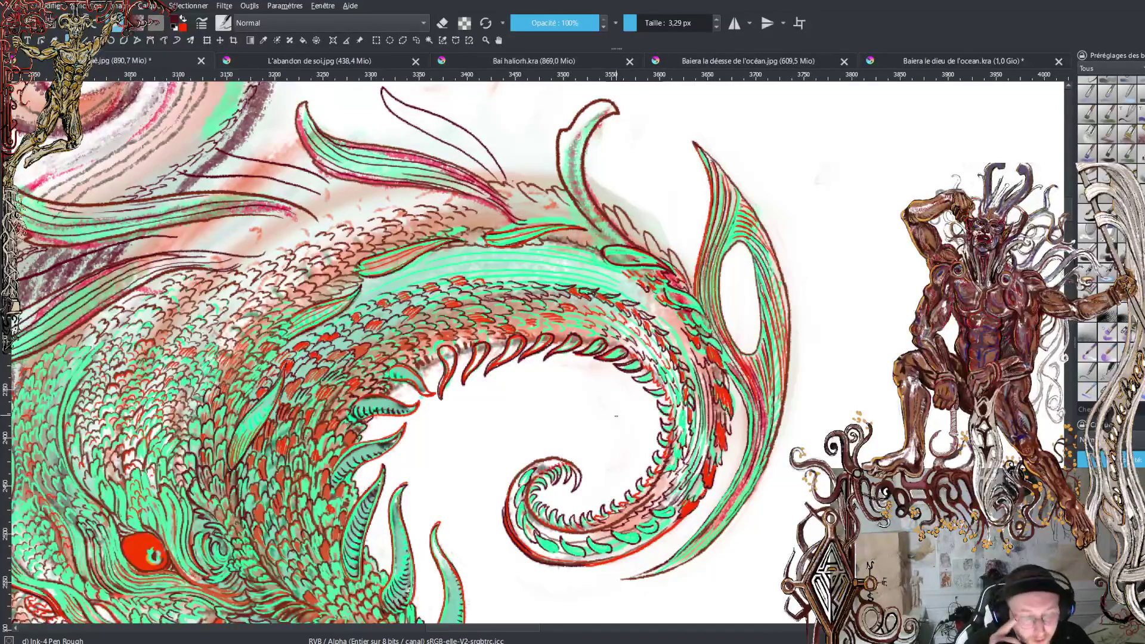
scroll(616, 416, "down", 3)
Scroll and zoom around the canvas to review the ocean-god figure from head to coils
scroll(616, 416, "down", 3)
scroll(616, 416, "up", 2)
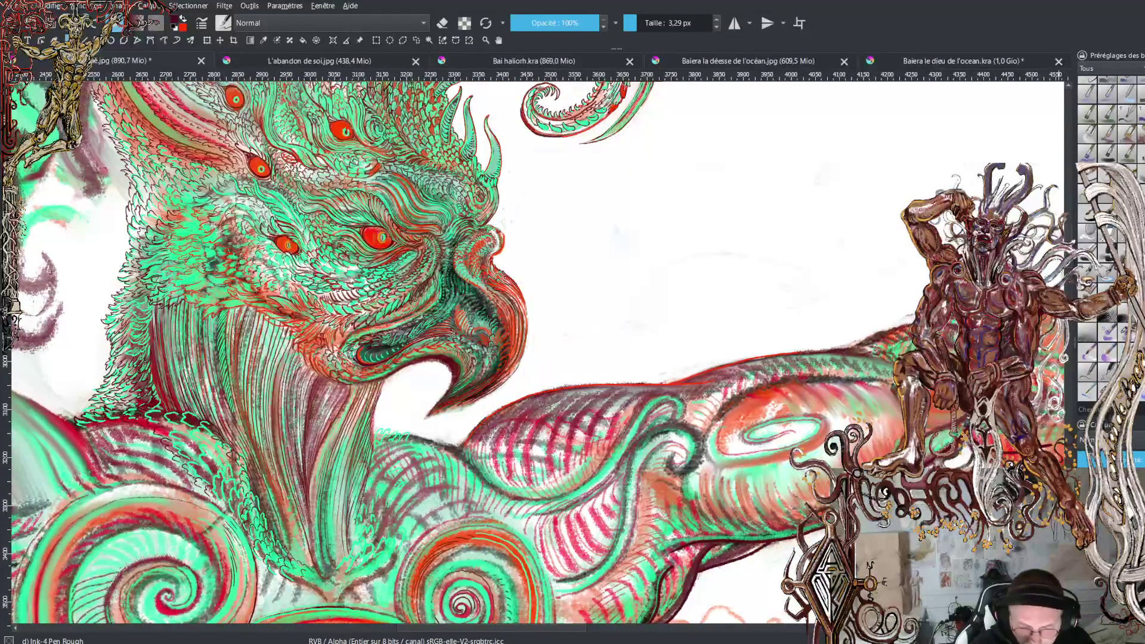
scroll(531, 351, "down", 5)
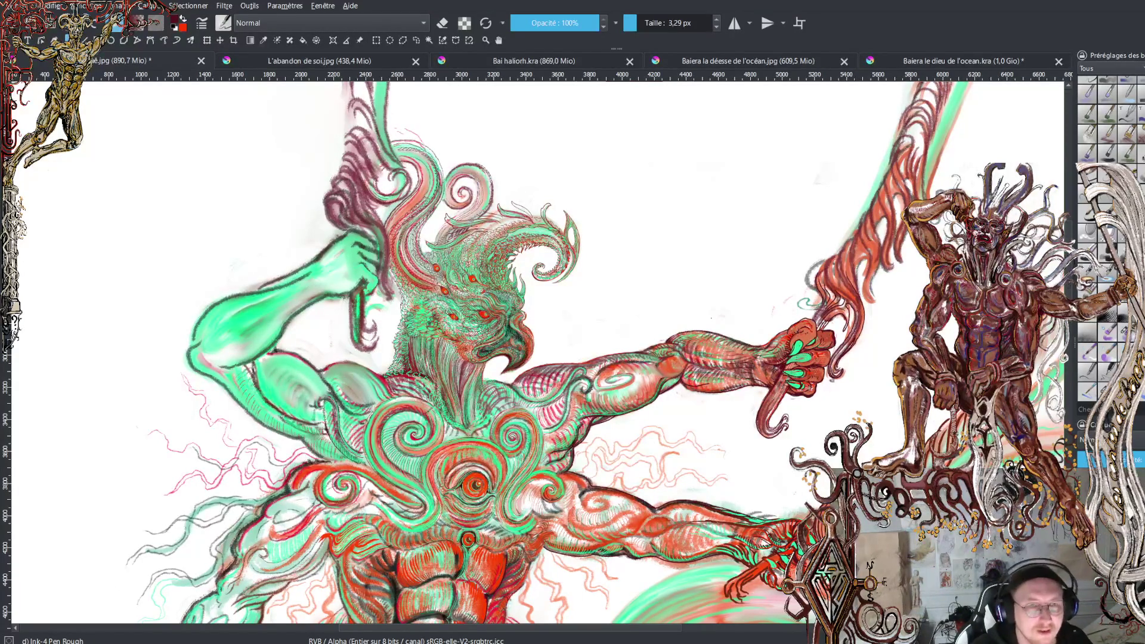
scroll(536, 352, "down", 5)
scroll(537, 352, "up", 2, "ctrl")
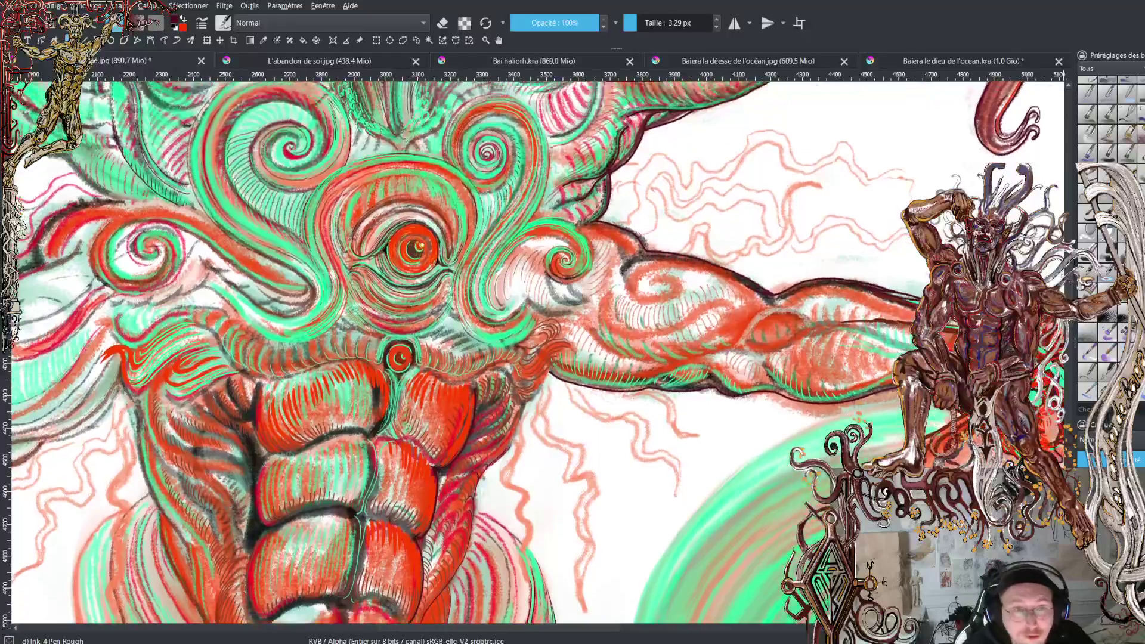
scroll(531, 352, "up", 5)
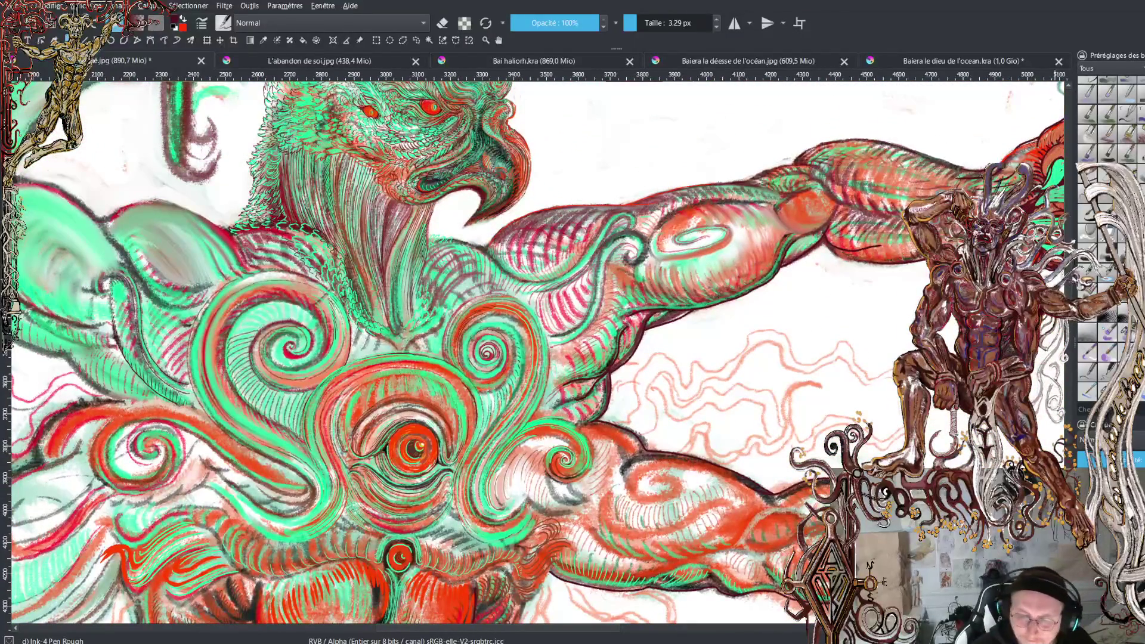
scroll(1073, 278, "up", 5)
scroll(1074, 260, "up", 2)
scroll(536, 346, "down", 1)
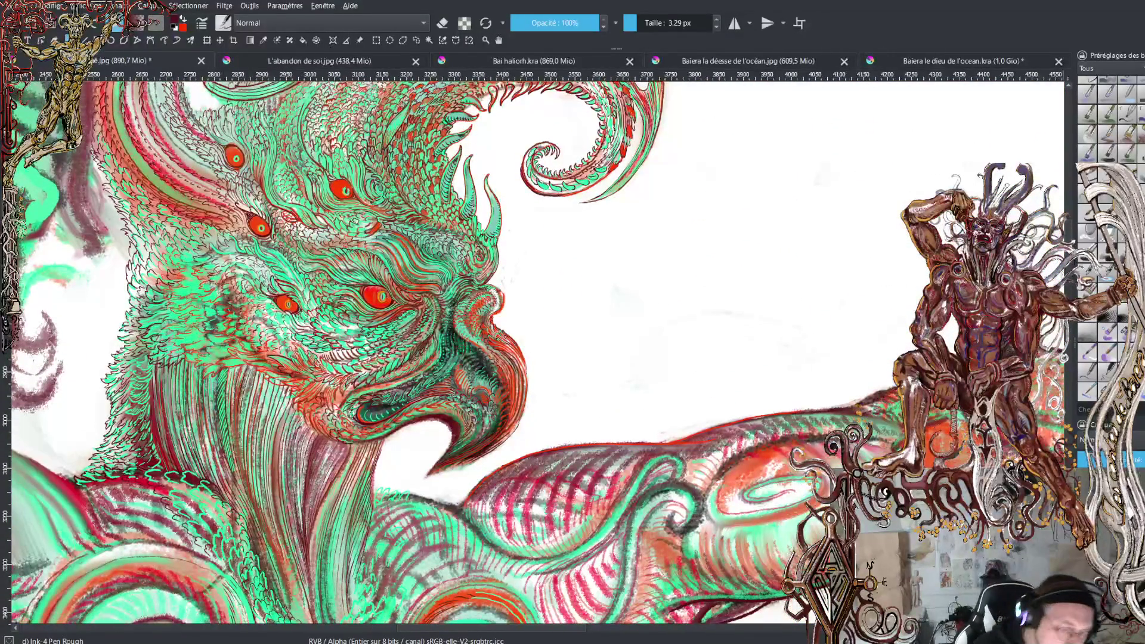
scroll(527, 352, "up", 3)
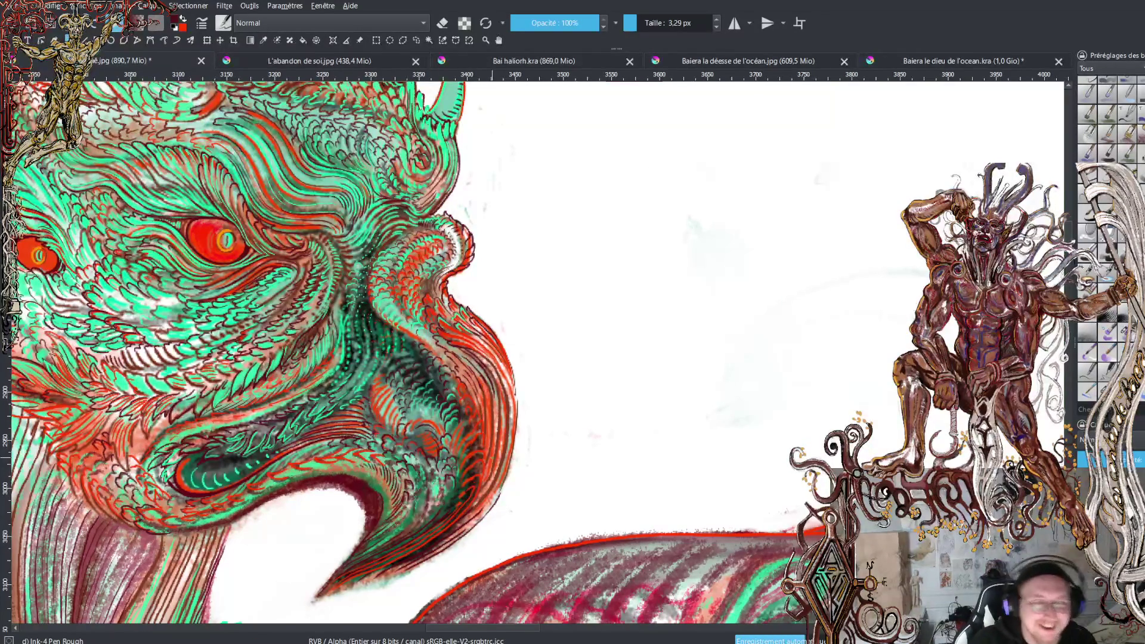
Zoom out once more, then zoom in close on the spiral crest above the head
scroll(537, 355, "down", 3)
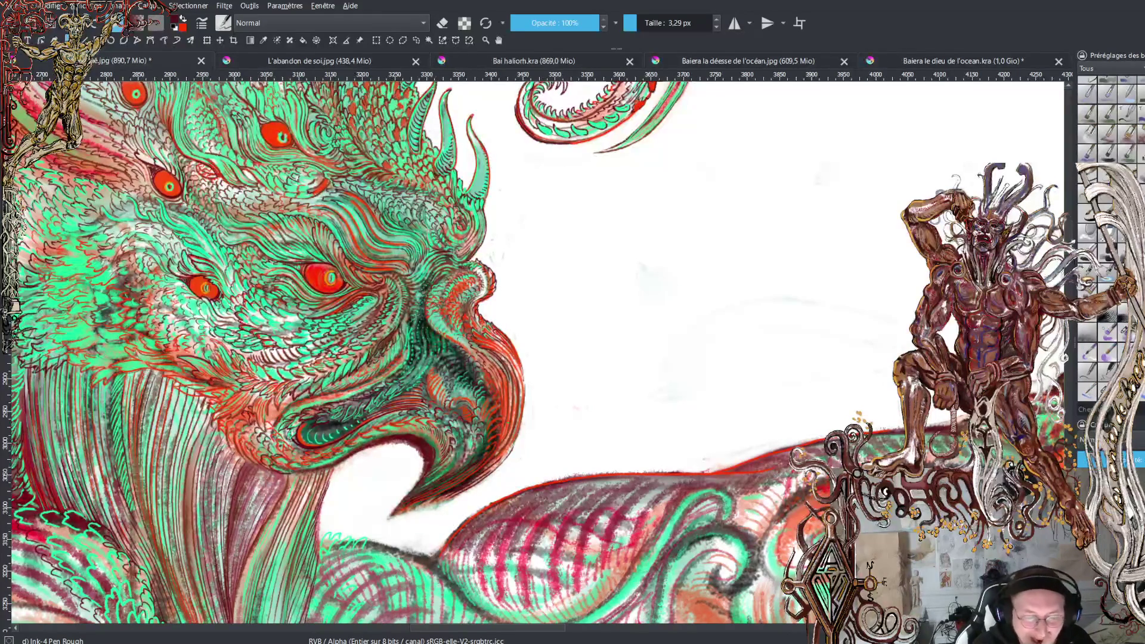
scroll(539, 353, "down", 3)
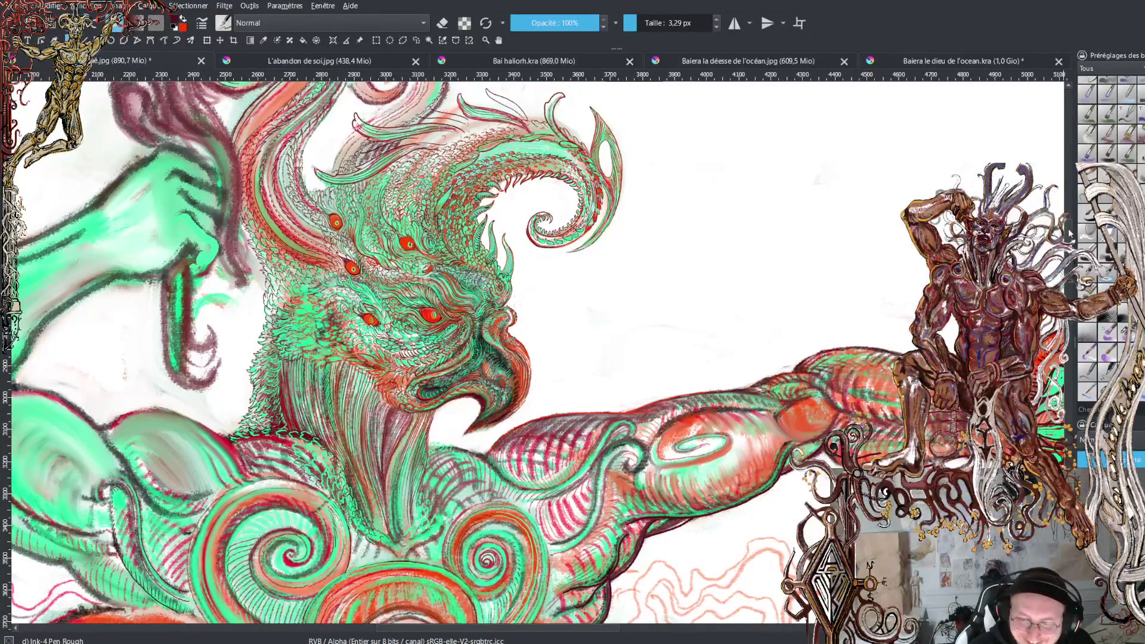
scroll(1070, 233, "down", 3)
scroll(1070, 234, "down", 5)
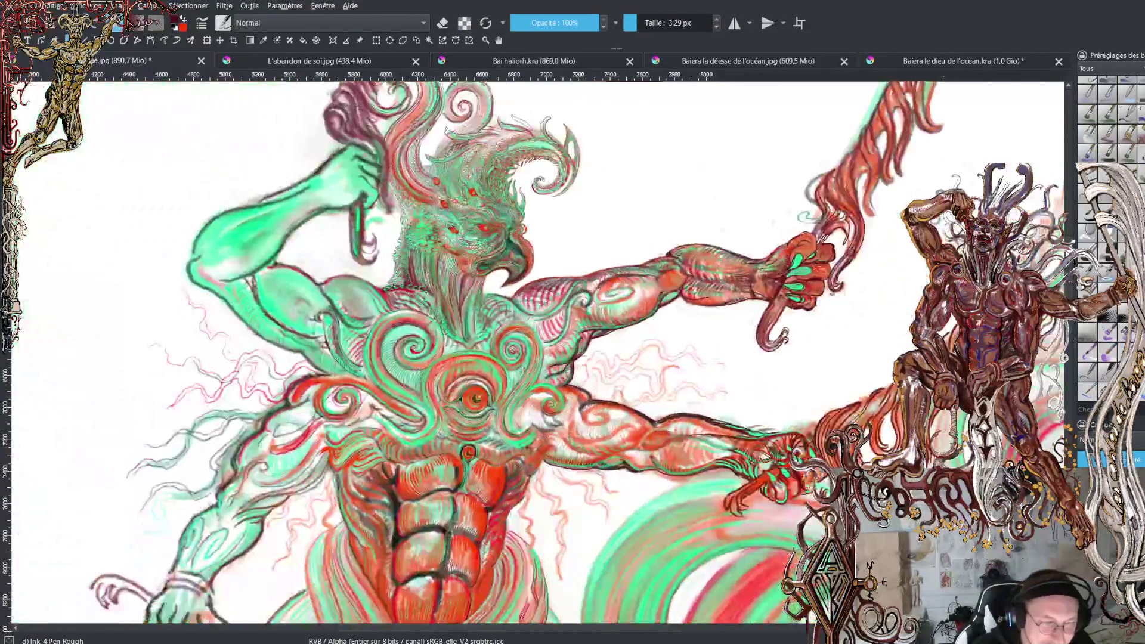
scroll(532, 355, "down", 4)
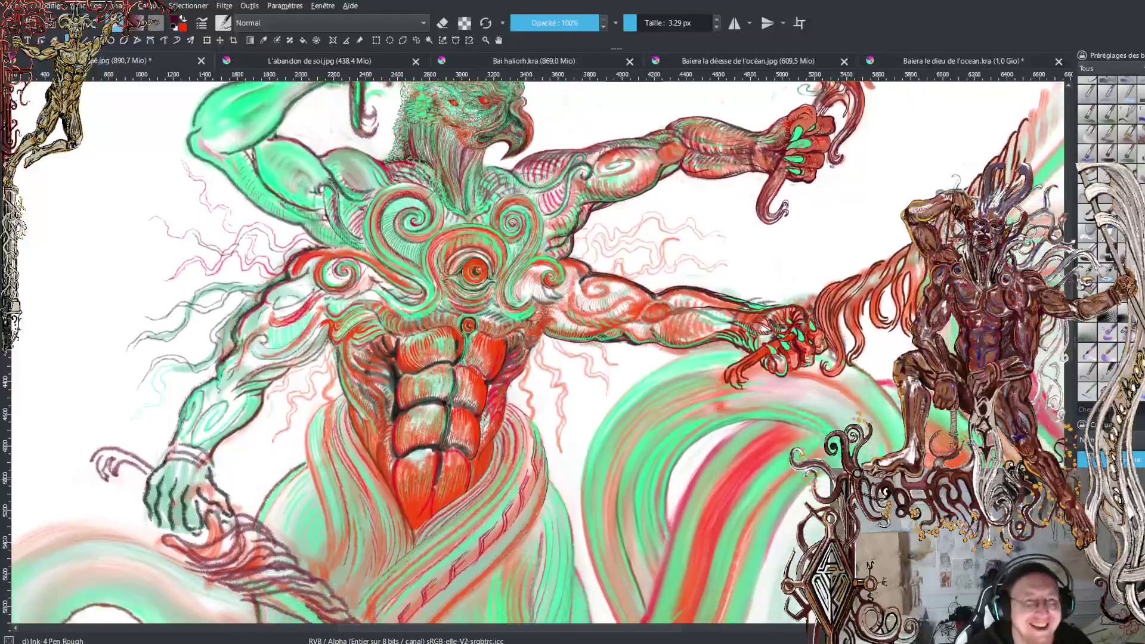
scroll(532, 354, "down", 3)
scroll(537, 352, "down", 2)
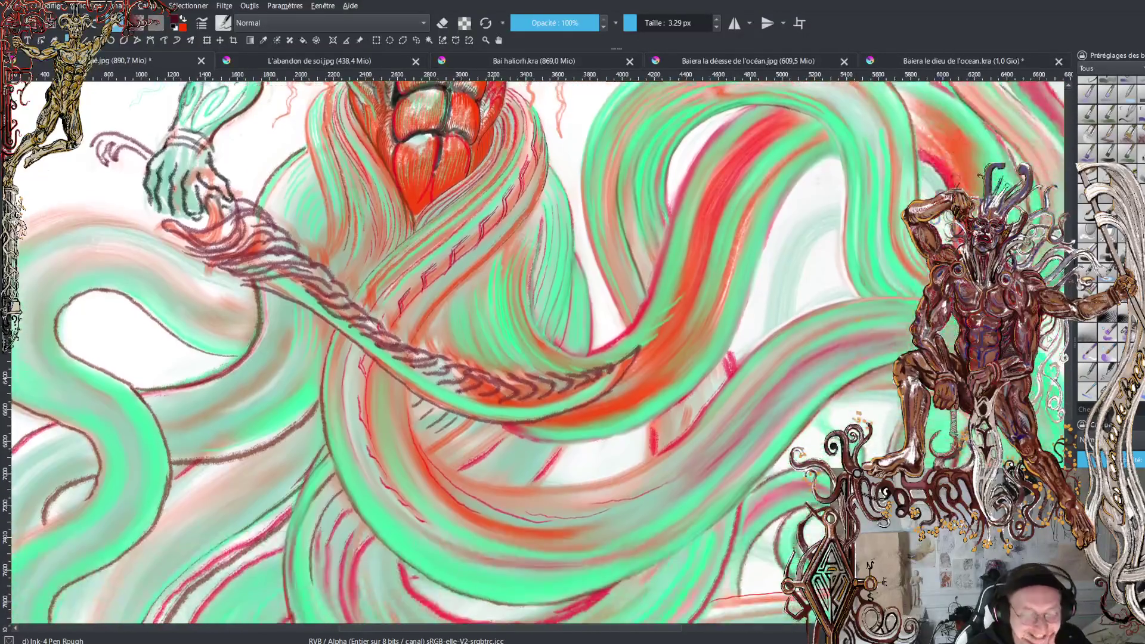
scroll(537, 352, "up", 5)
scroll(533, 357, "up", 5)
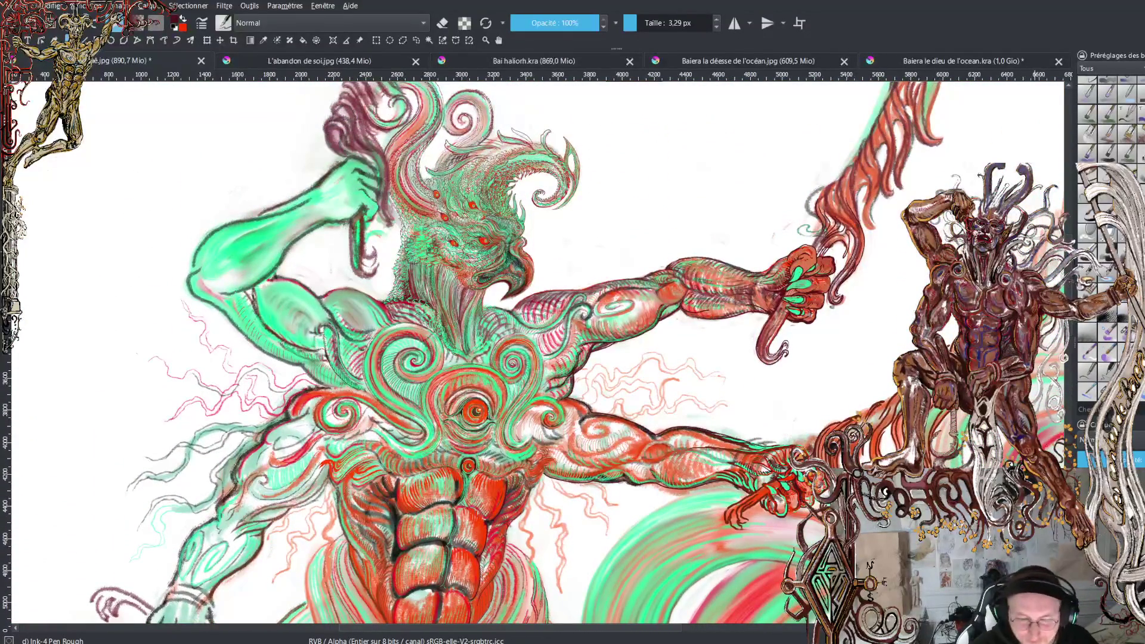
scroll(537, 352, "up", 4)
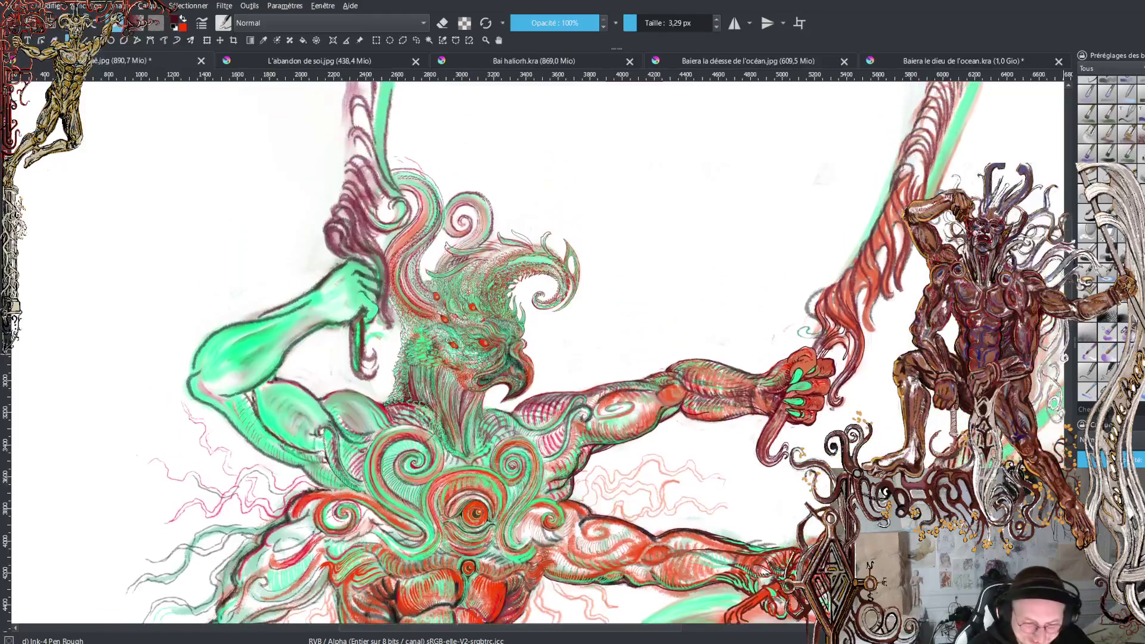
scroll(537, 353, "up", 2)
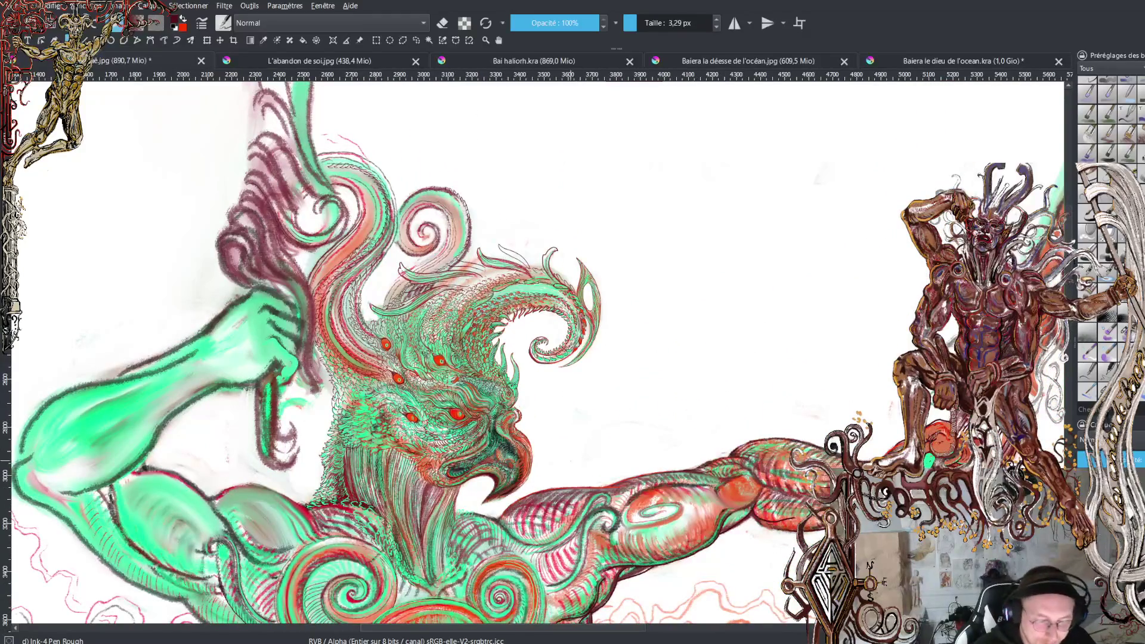
scroll(541, 353, "up", 6)
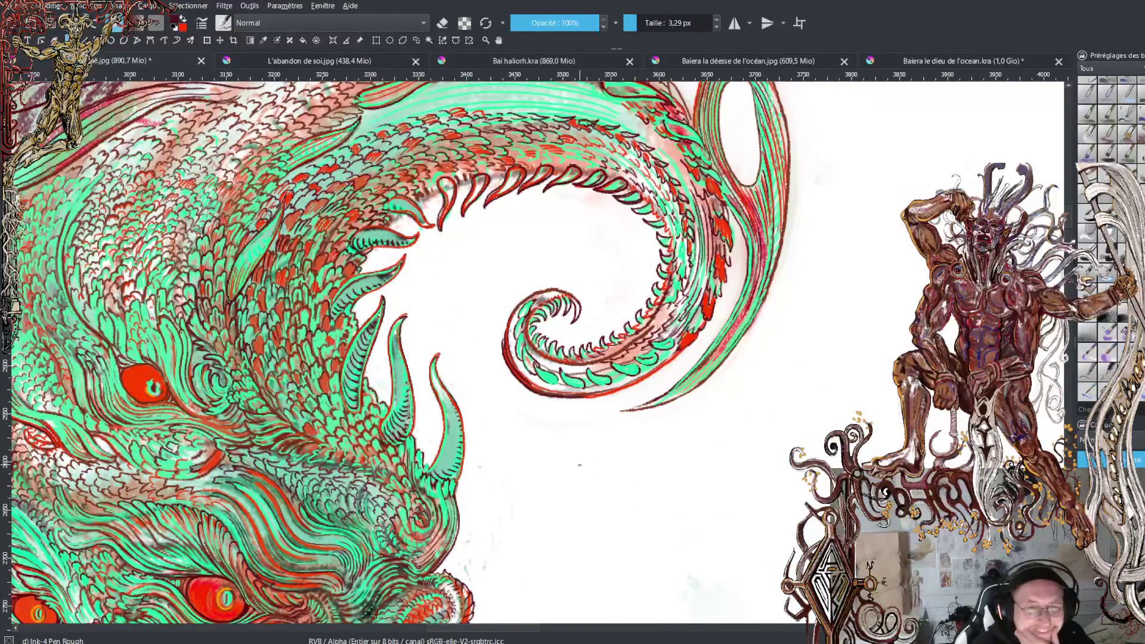
Ink a stroke extending the crest spiral's outer curve, swap to red ink, and zoom out
left_click_drag(727, 322, 588, 409)
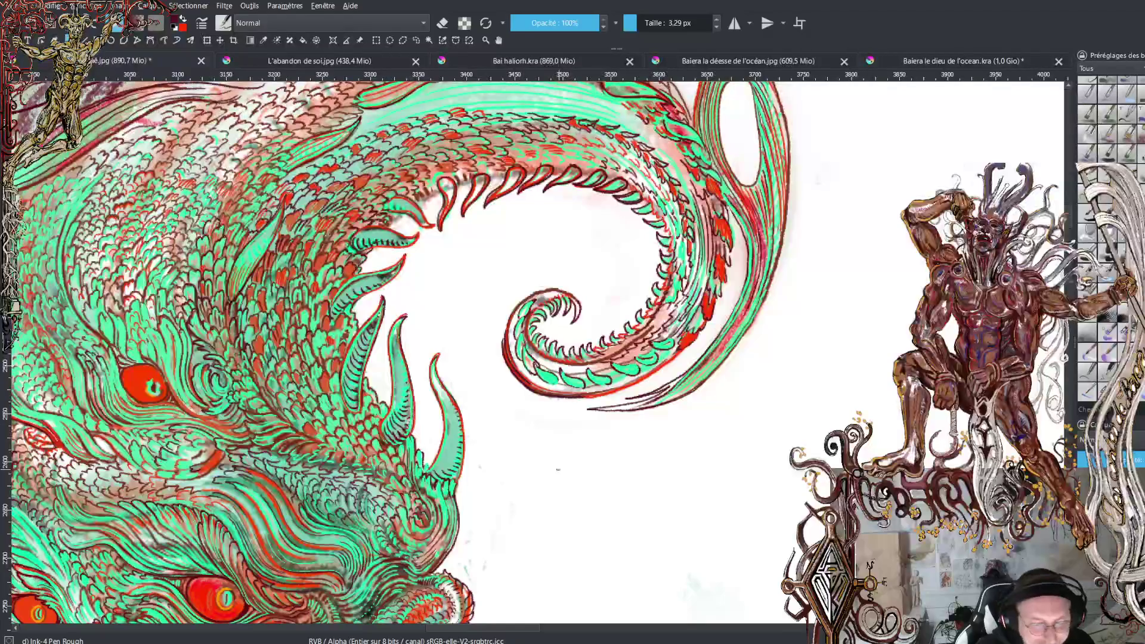
key("x")
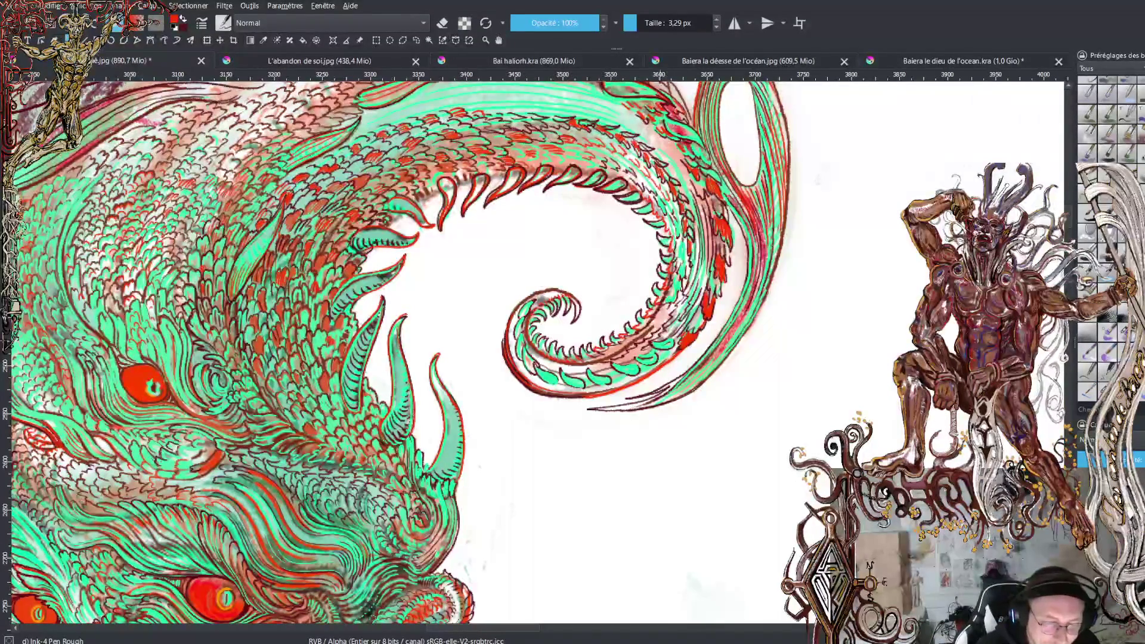
key("minus")
key("minus")
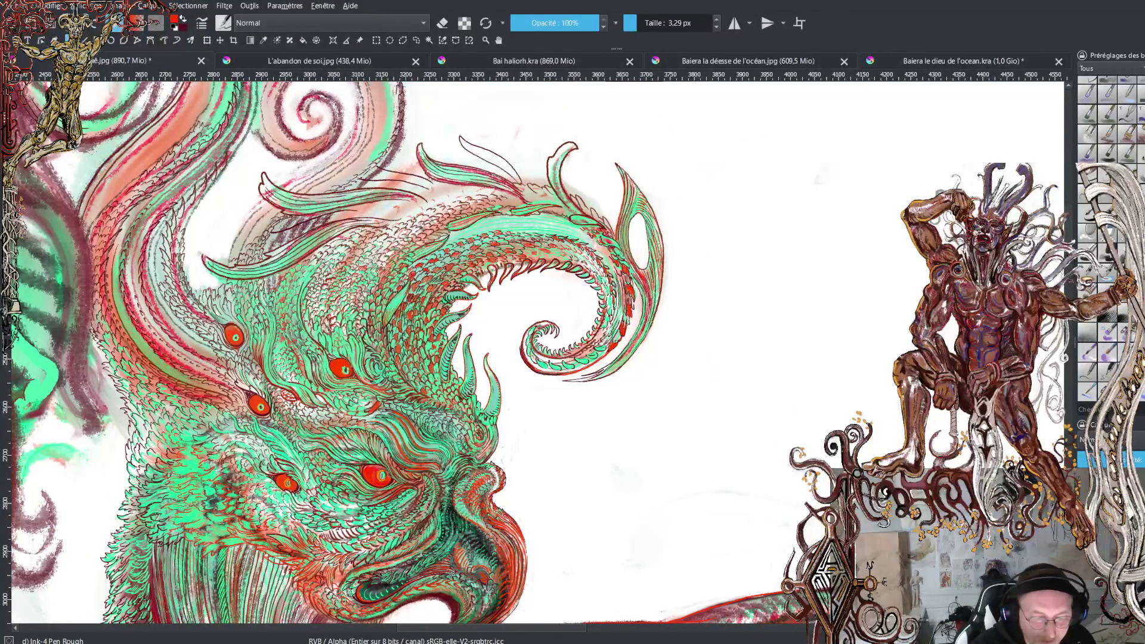
Zoom in on the crest's fin and ink a short dark line at its tip
key("plus")
key("plus")
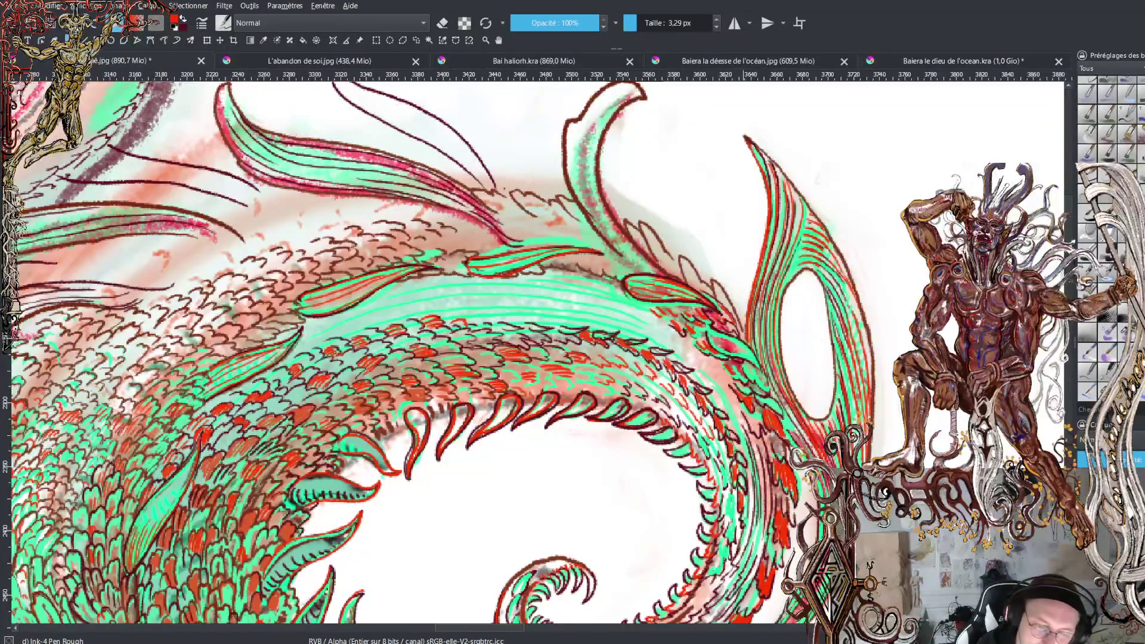
mouse_move(742, 139)
left_mouse_down()
mouse_move(730, 130)
mouse_move(763, 209)
mouse_move(739, 343)
left_mouse_up()
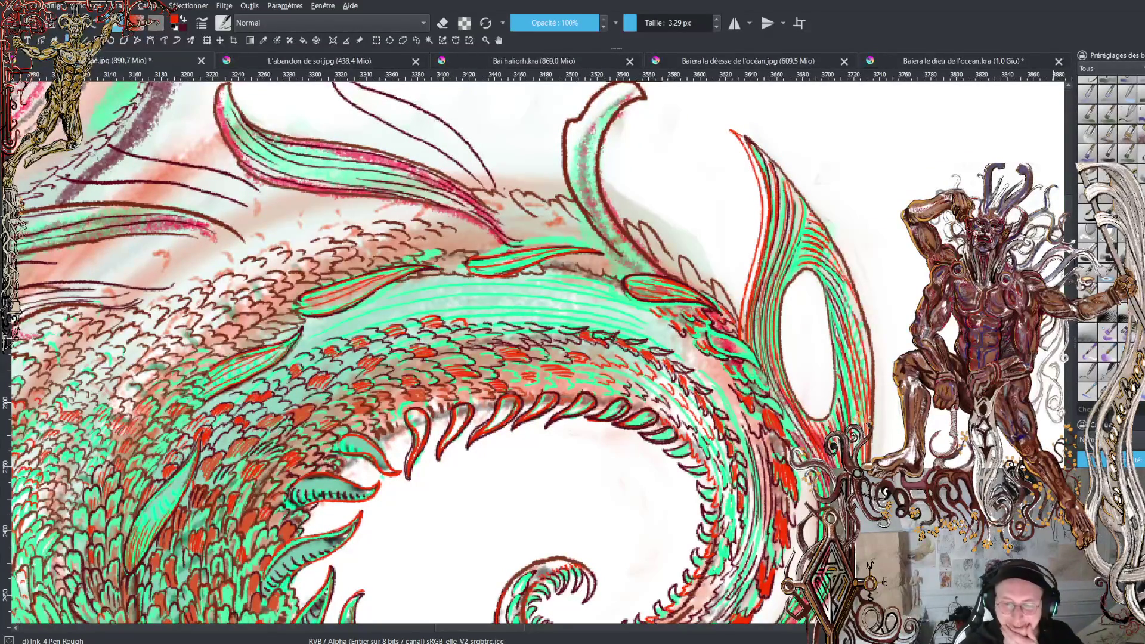
scroll(1067, 207, "down", 5)
scroll(1067, 207, "up", 3)
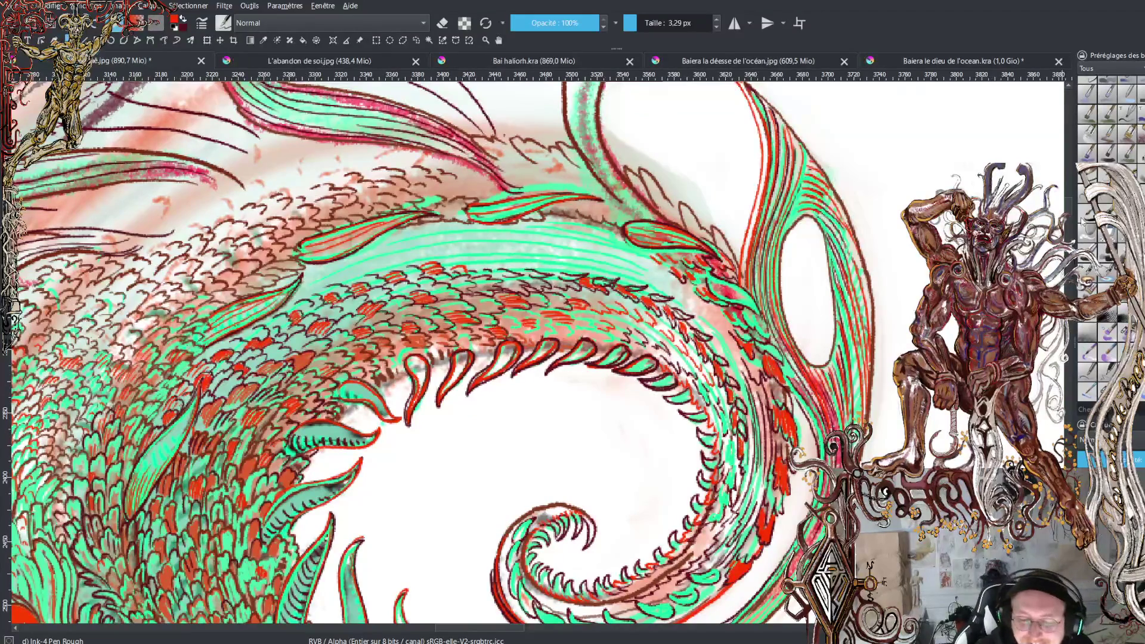
scroll(1072, 210, "down", 8)
scroll(1072, 210, "up", 4)
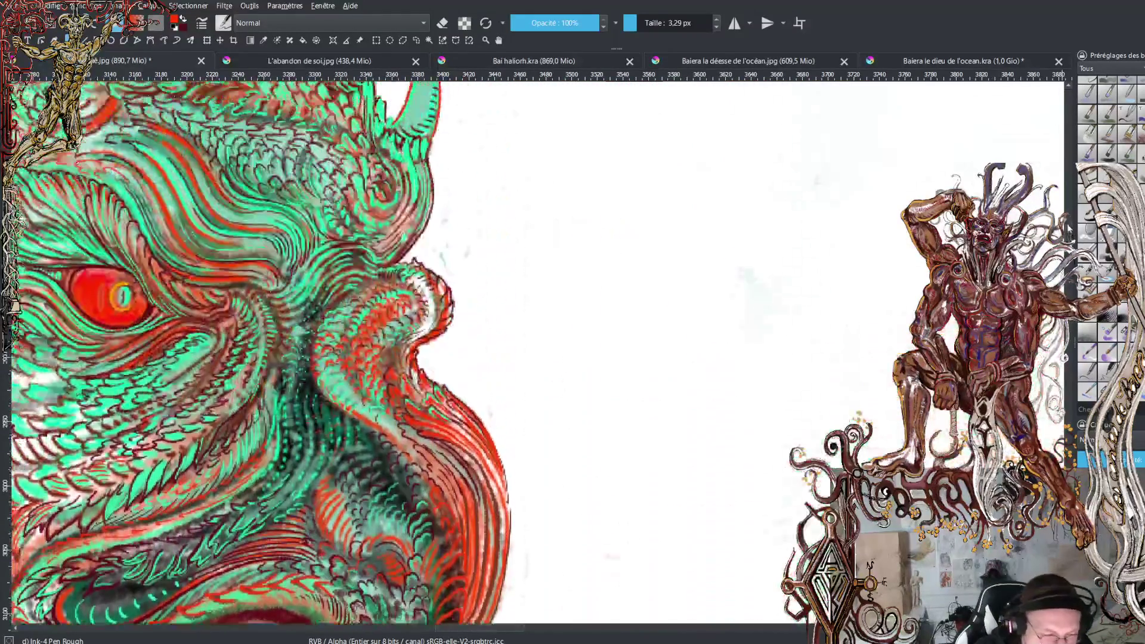
scroll(1068, 220, "up", 8)
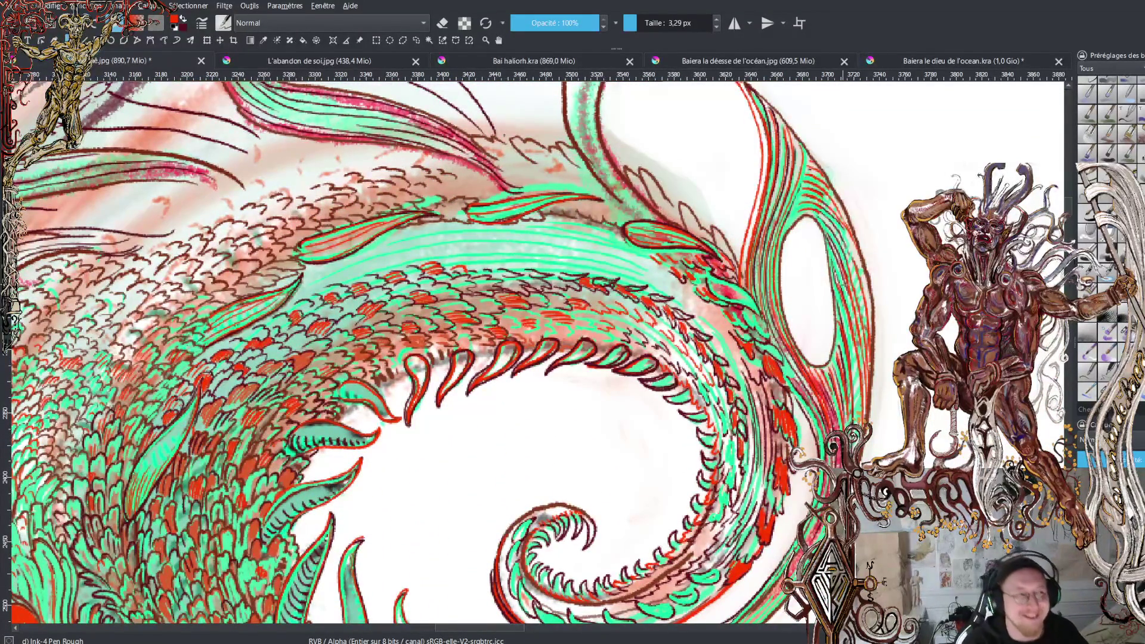
scroll(540, 352, "down", 6)
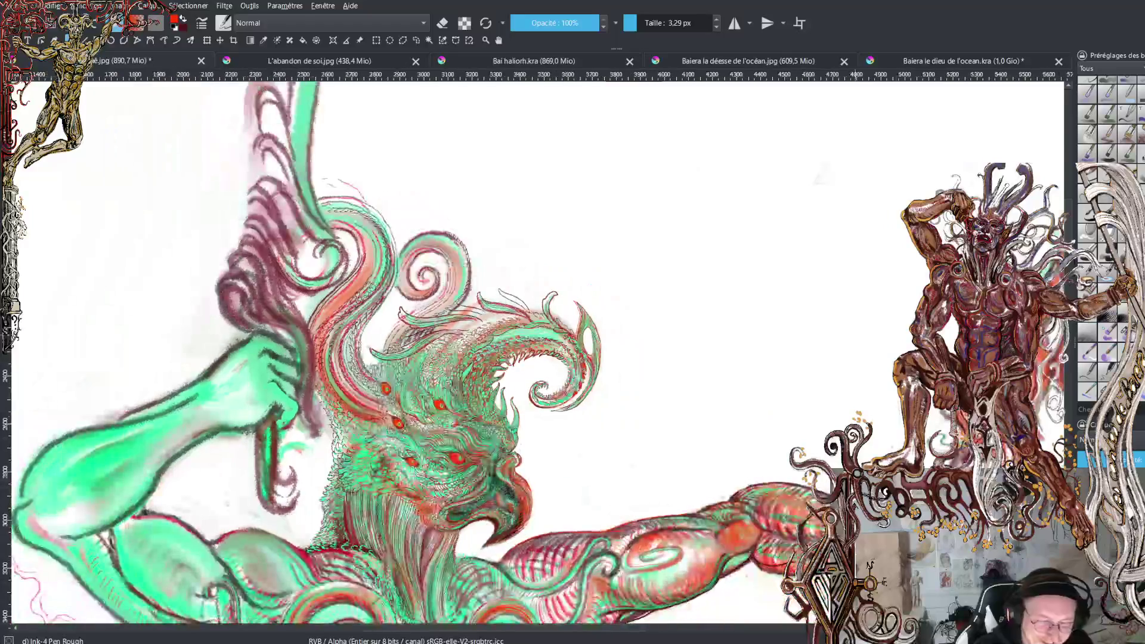
scroll(1072, 212, "down", 6)
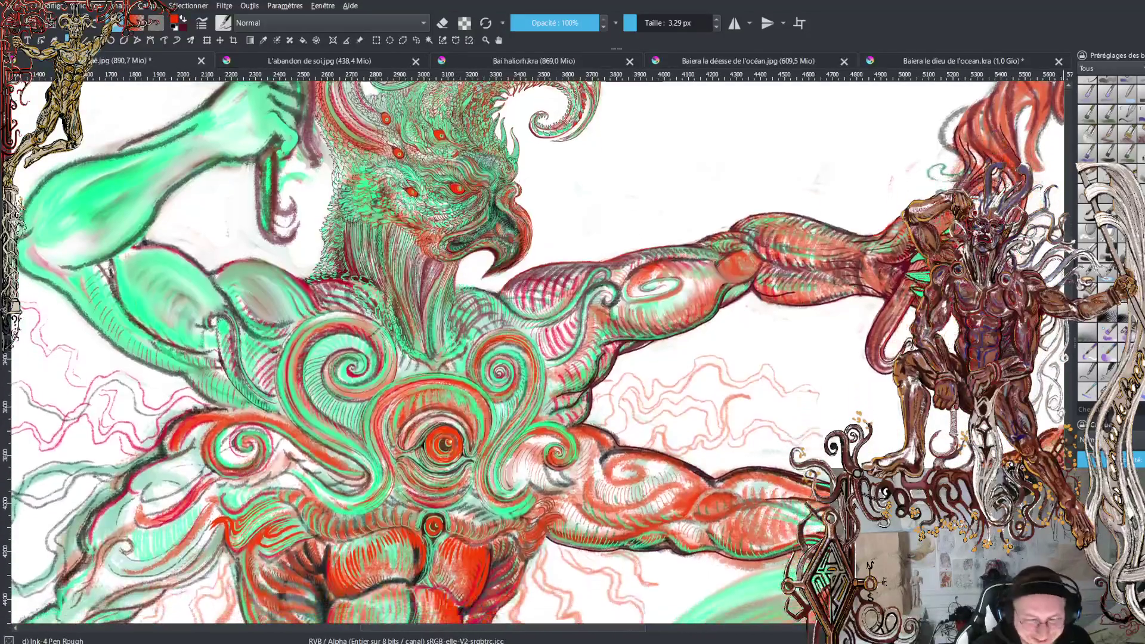
scroll(537, 352, "down", 3)
scroll(537, 352, "up", 5)
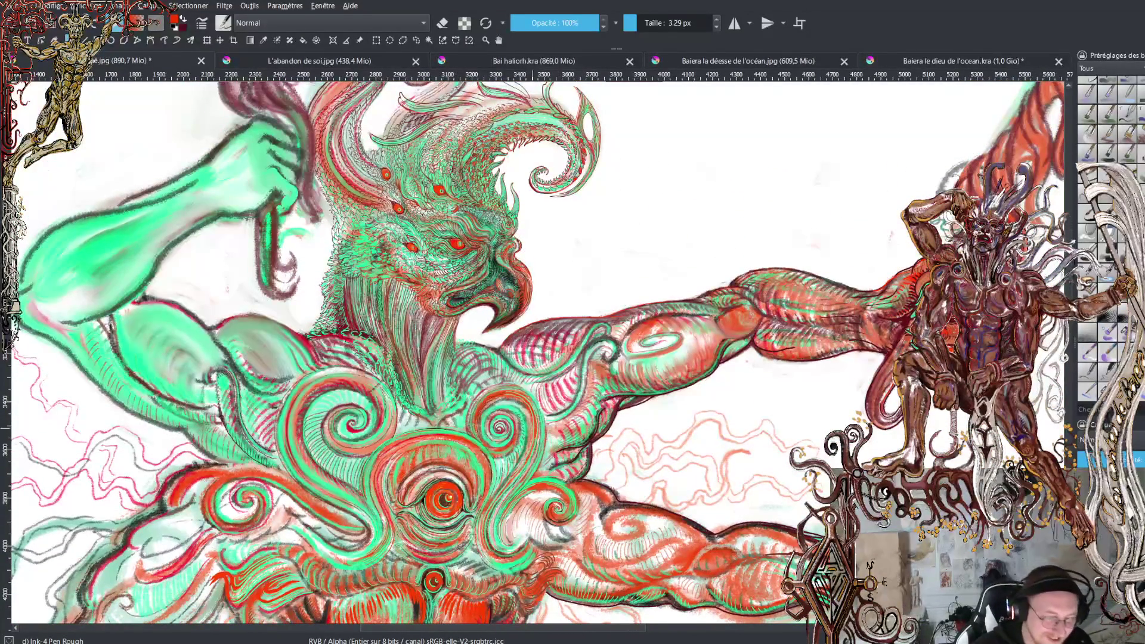
scroll(528, 345, "up", 2)
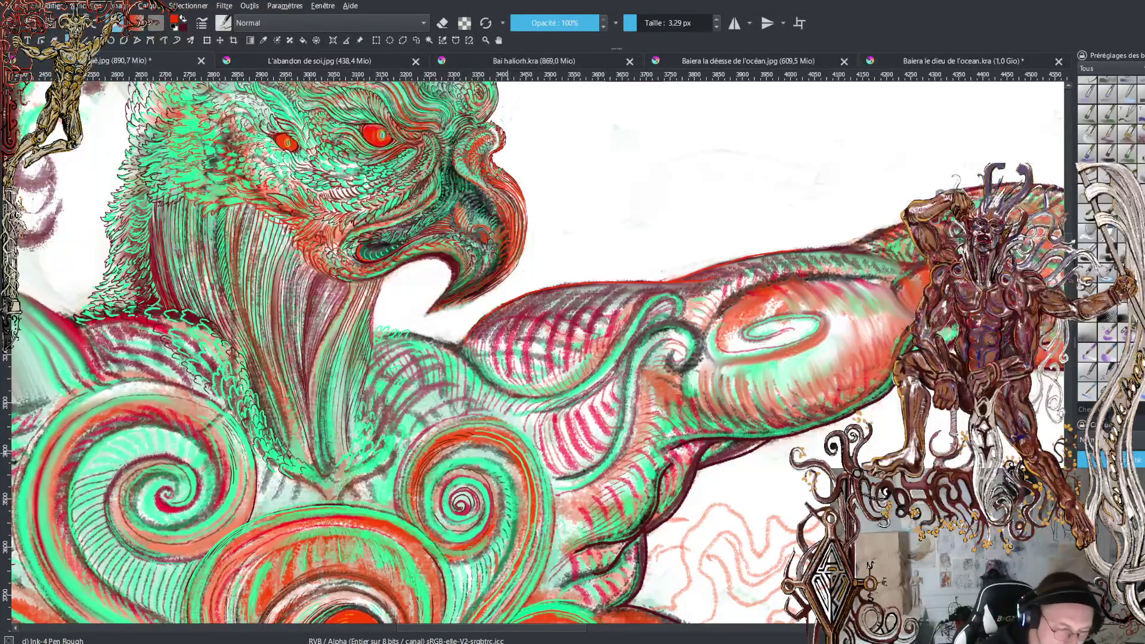
scroll(507, 444, "down", 3)
scroll(503, 620, "up", 2)
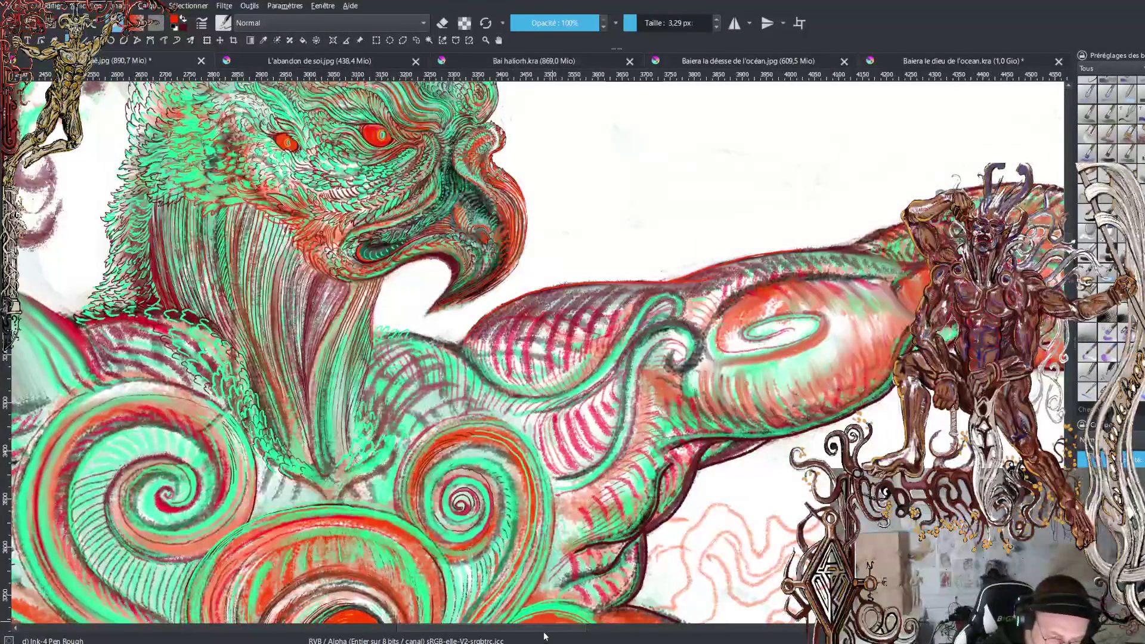
scroll(502, 621, "up", 2)
scroll(502, 638, "left", 2)
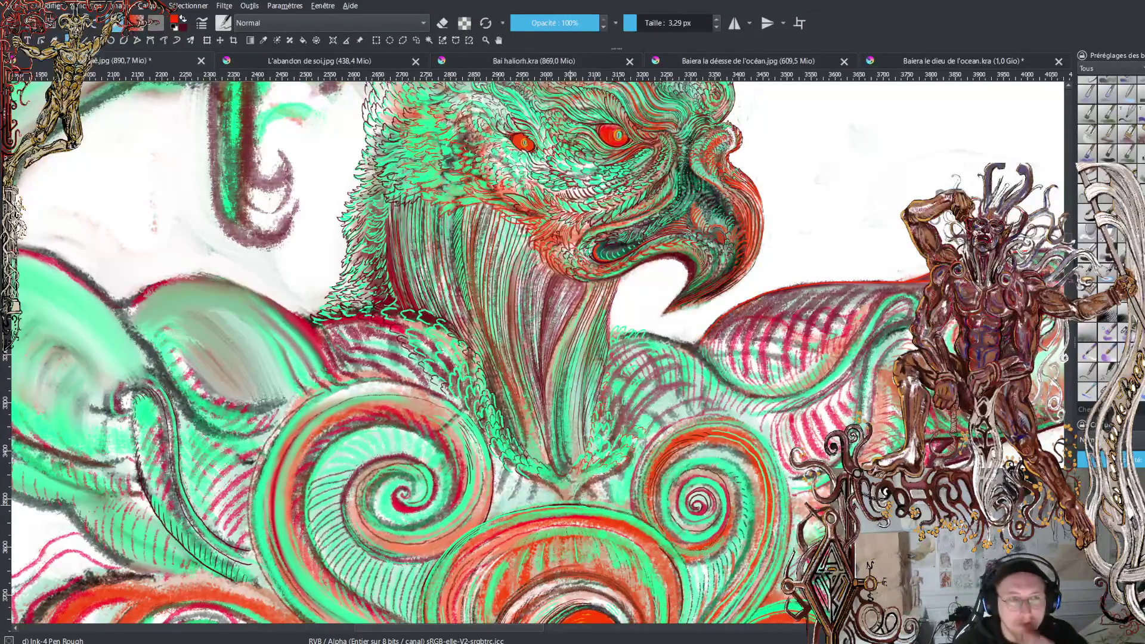
key("minus")
key("minus")
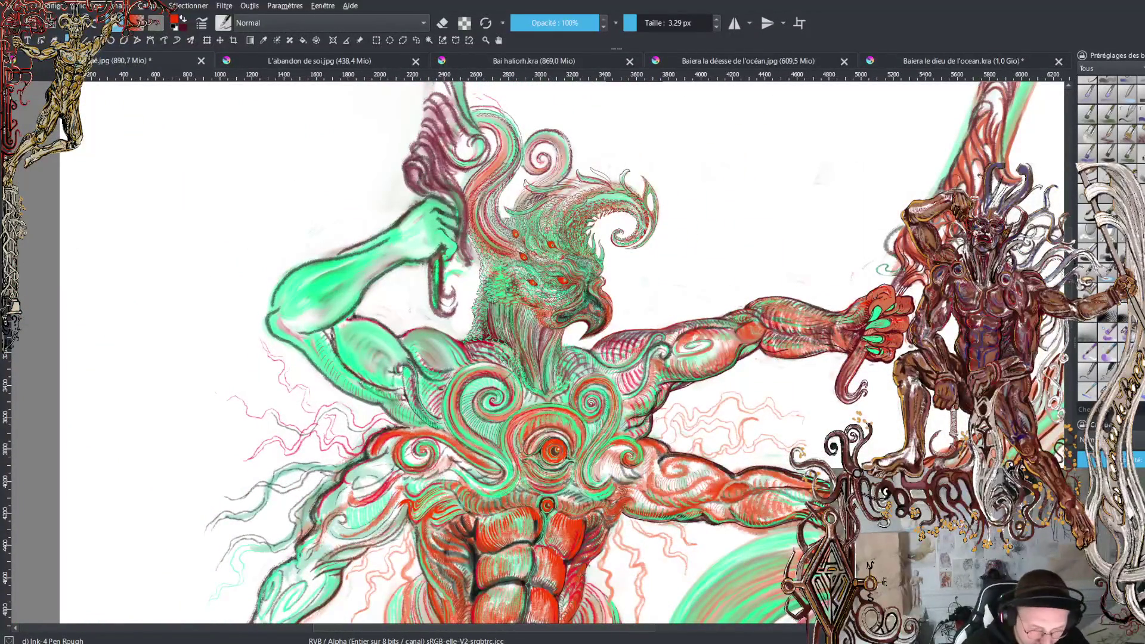
key("minus")
key("minus")
key("minus")
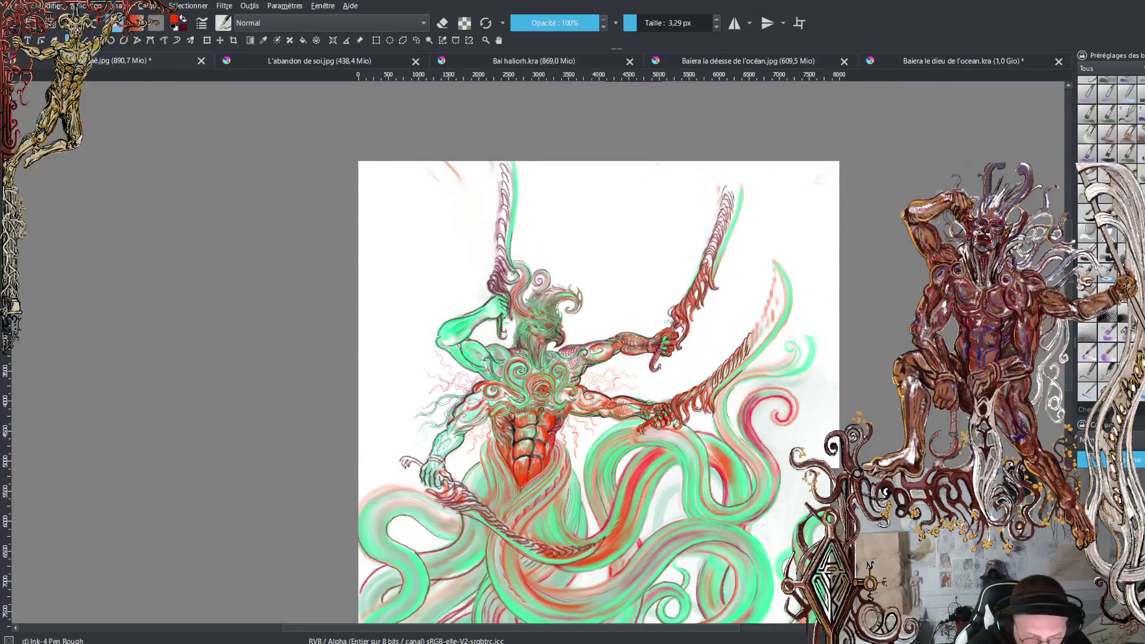
key("plus")
key("plus")
key("plus")
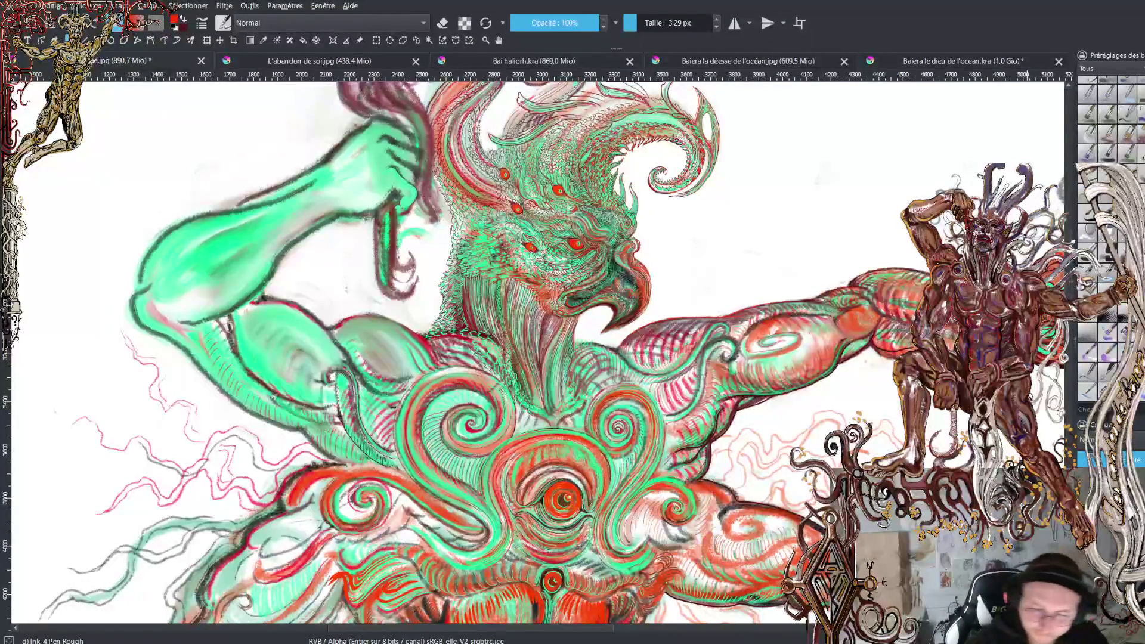
scroll(1074, 295, "down", 5)
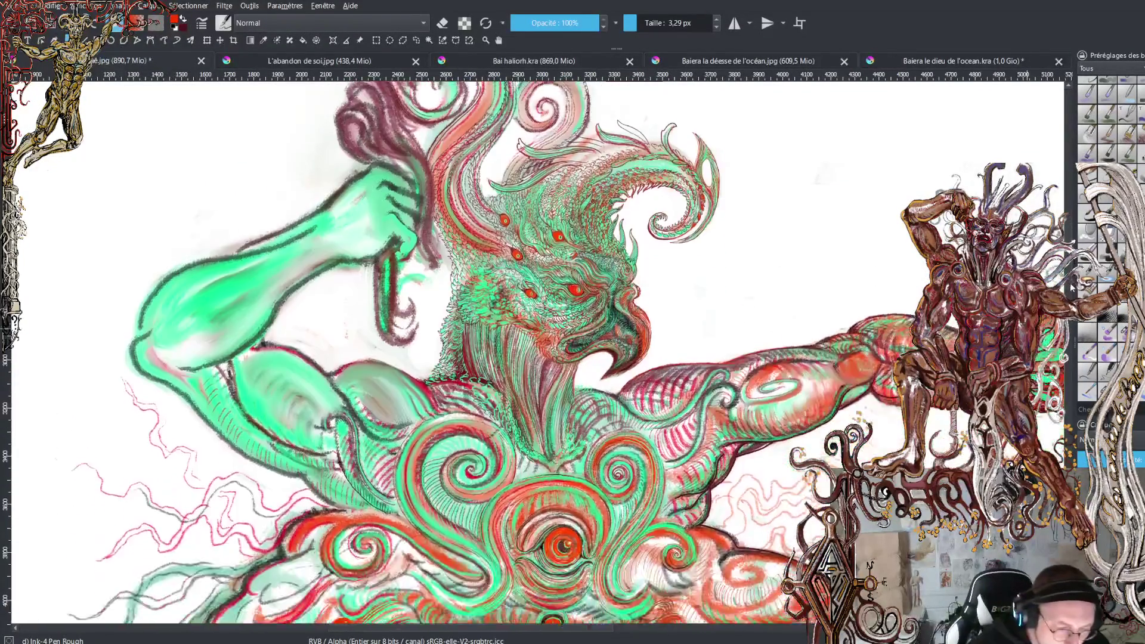
scroll(1070, 338, "down", 3)
scroll(1071, 338, "up", 3)
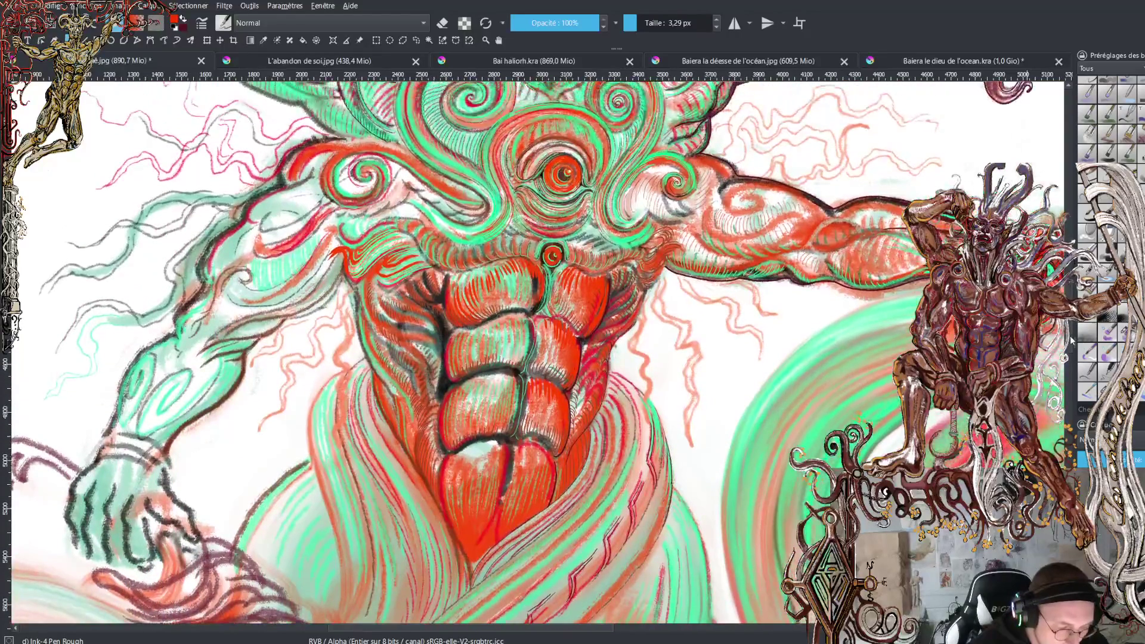
scroll(1072, 340, "up", 7)
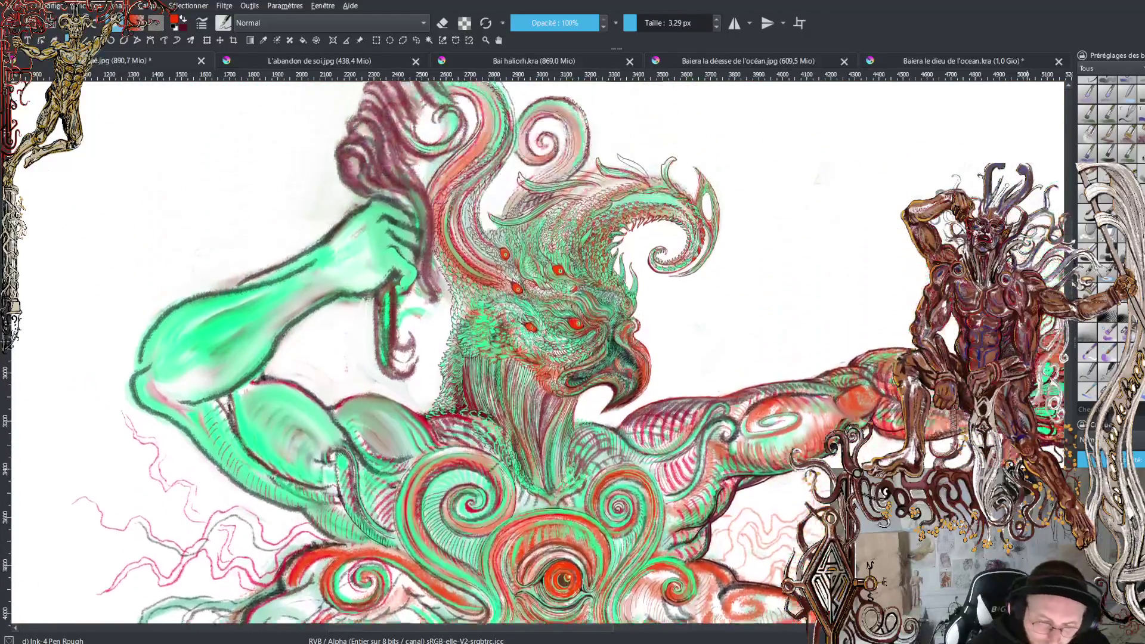
scroll(1065, 358, "down", 3)
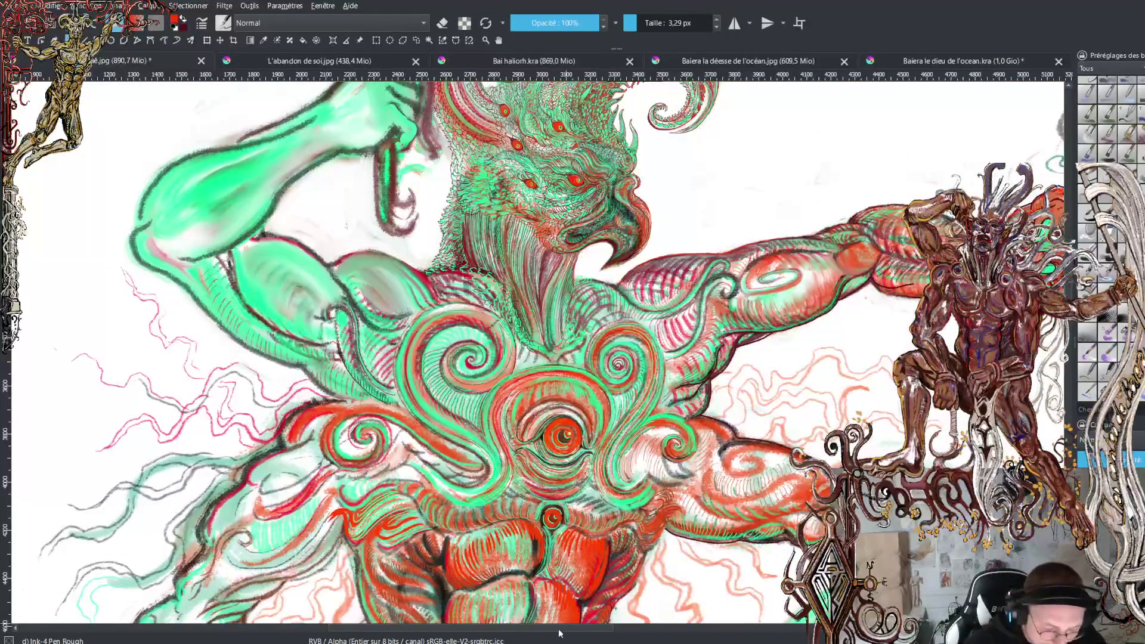
mouse_move(572, 631)
left_mouse_down()
mouse_move(604, 628)
mouse_move(589, 635)
left_mouse_up()
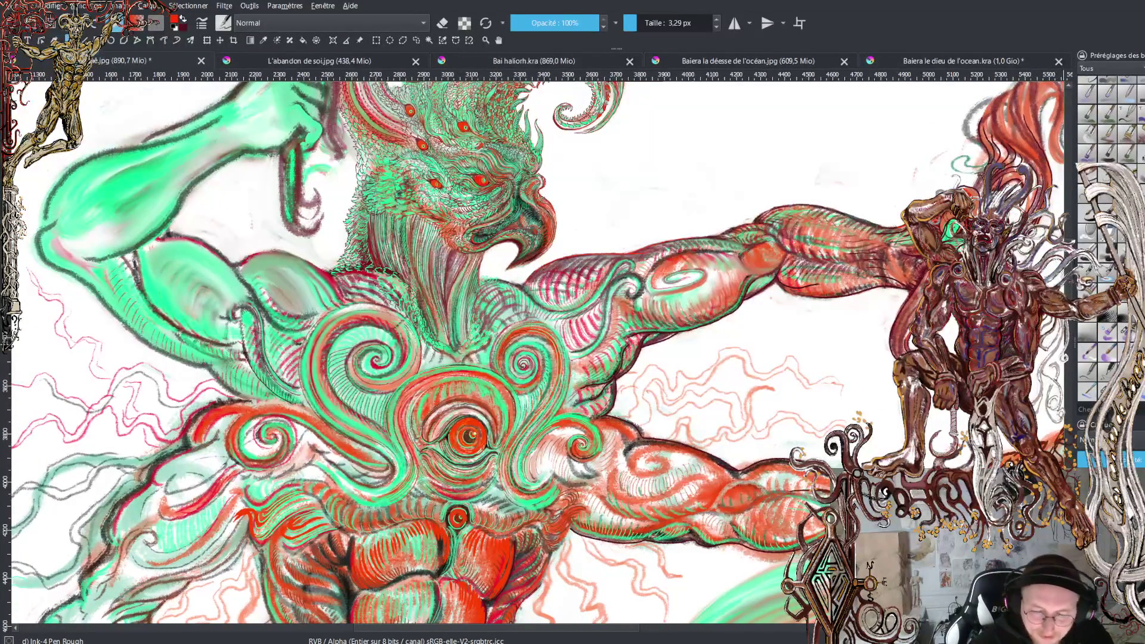
scroll(536, 352, "up", 3)
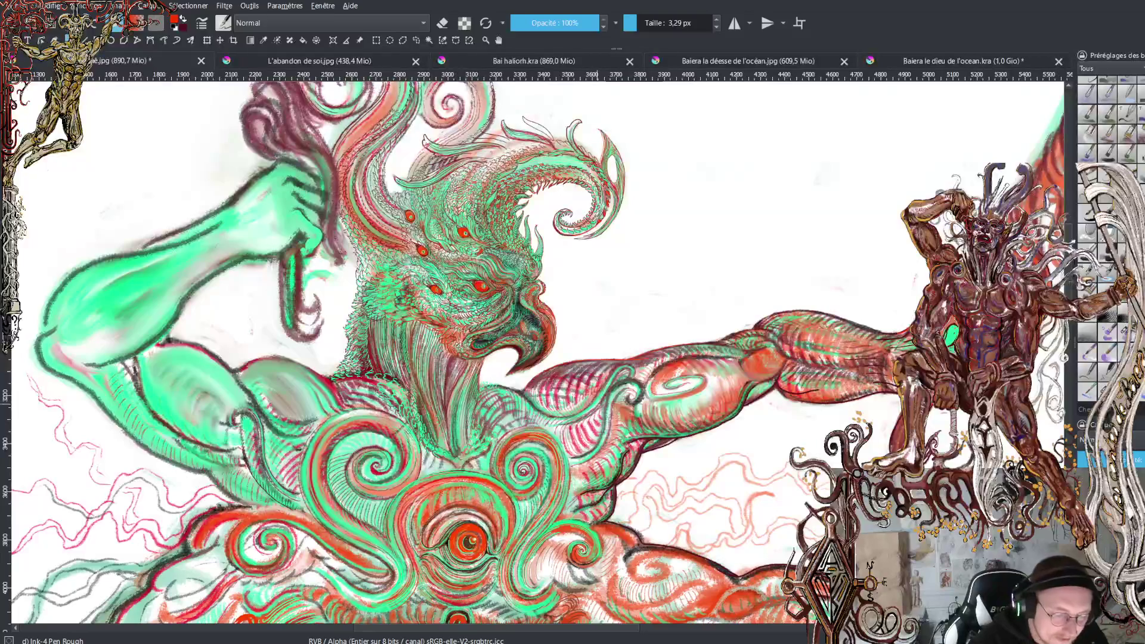
key("plus")
key("plus")
key("plus")
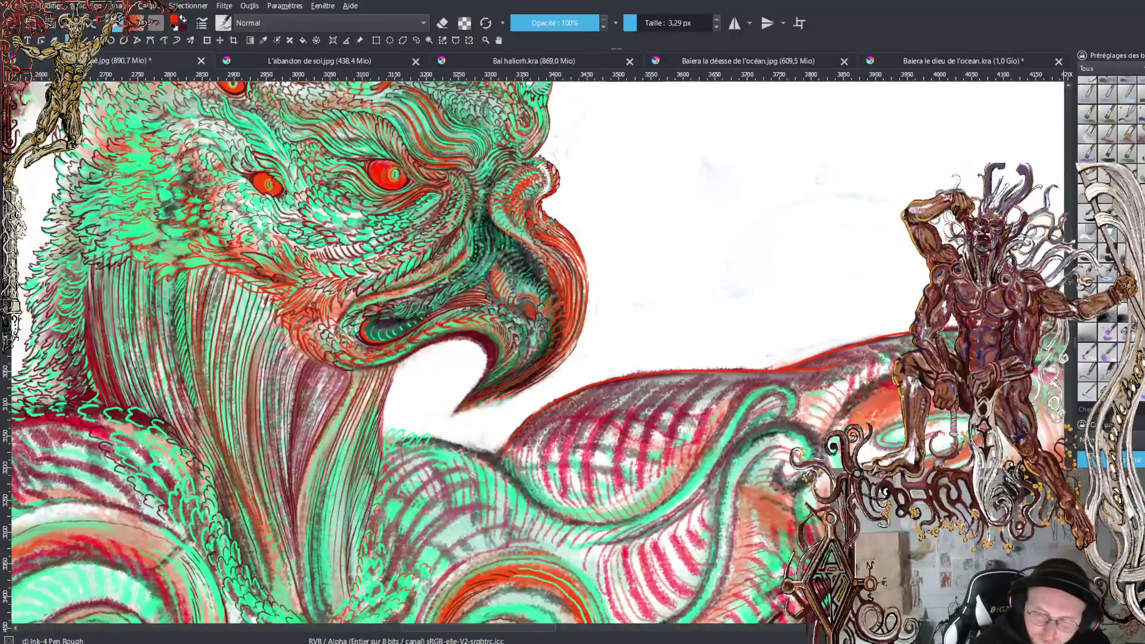
Zoom in on the eyes and alternate red and black ink for the surrounding scale lines
scroll(537, 352, "up", 5)
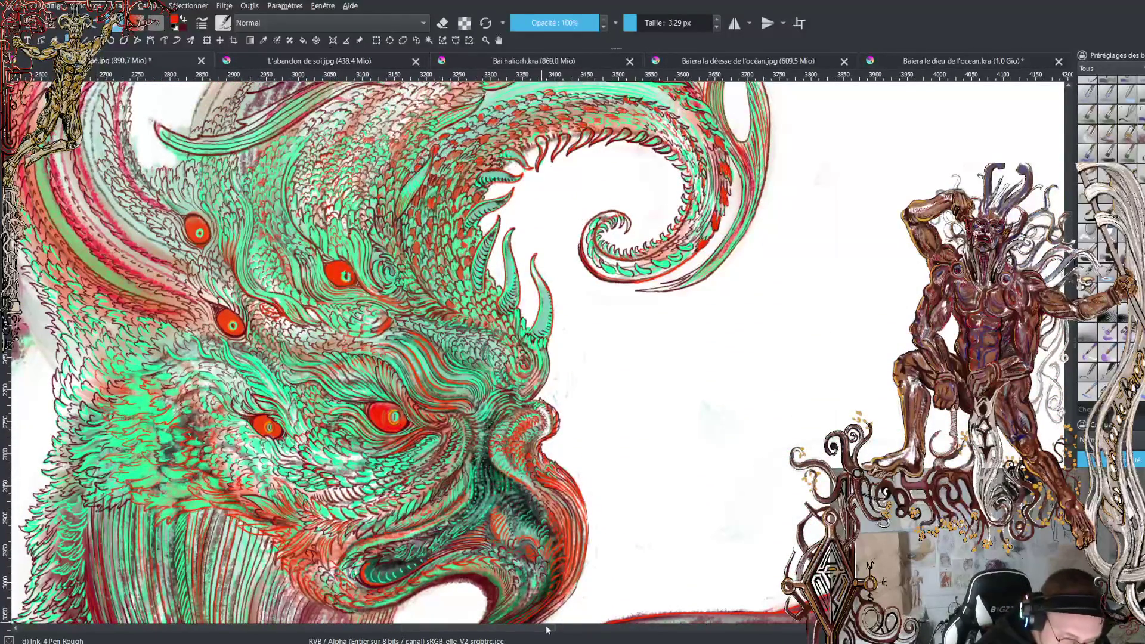
scroll(537, 352, "left", 7)
scroll(537, 352, "down", 3)
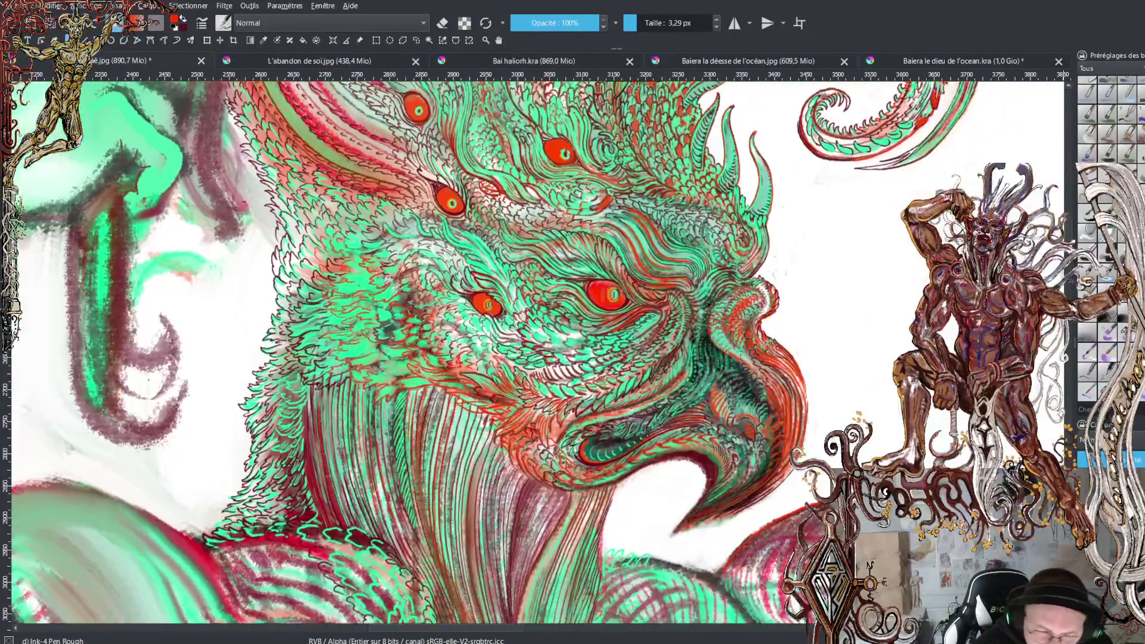
key("plus")
key("plus")
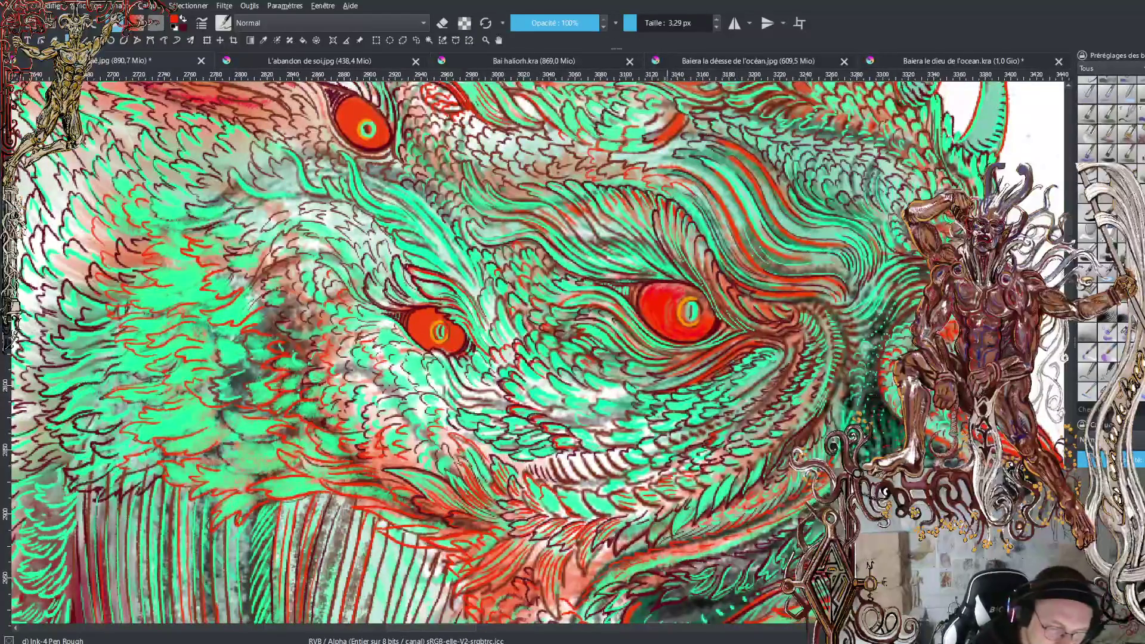
key("x")
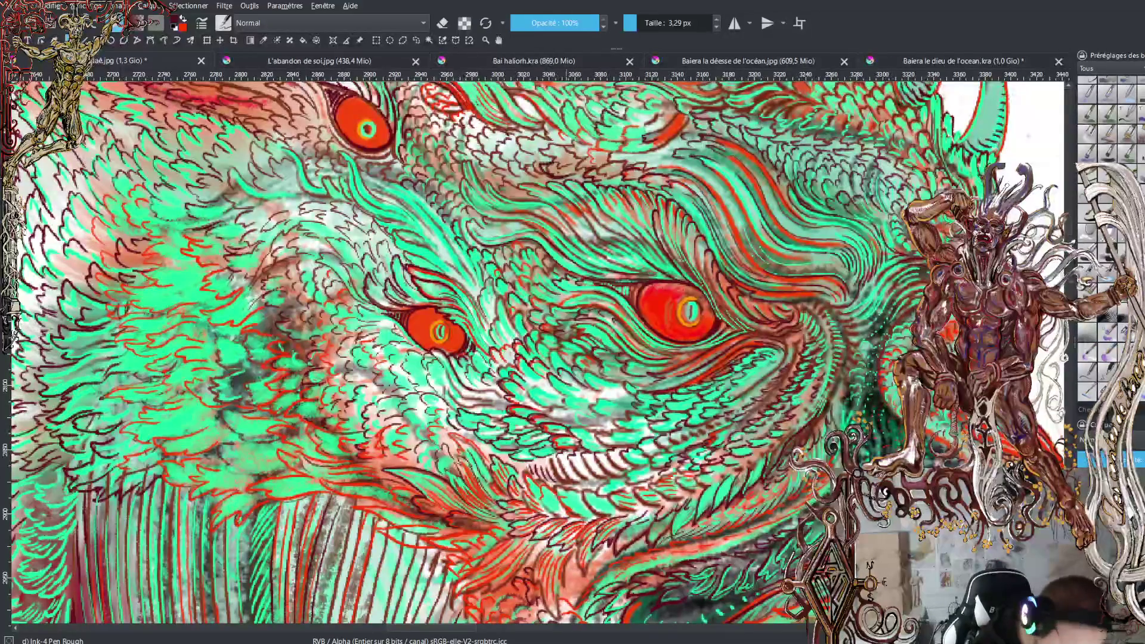
key("x")
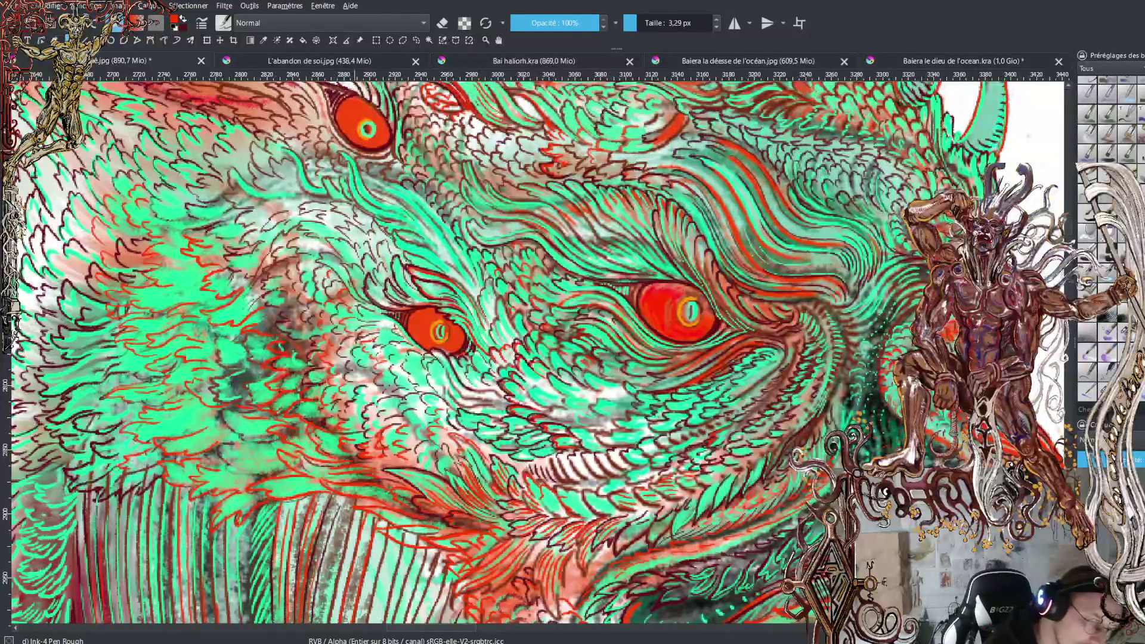
key("x")
key("x")
key("x")
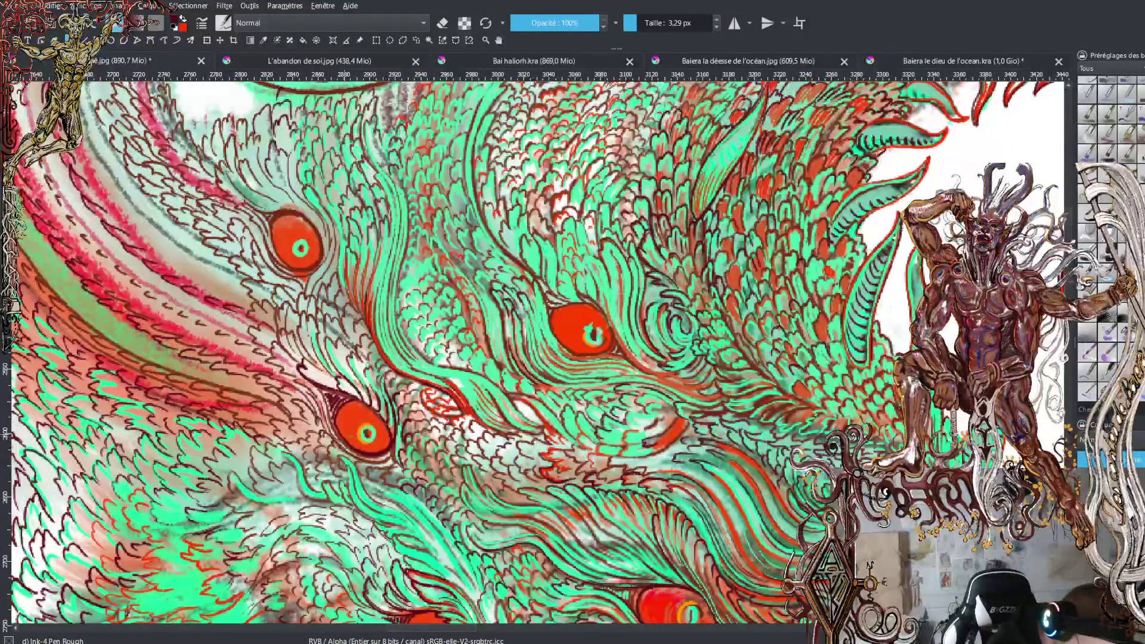
Ink small dark strokes in the feather scales above the eye, then pan up toward the crest
key("x")
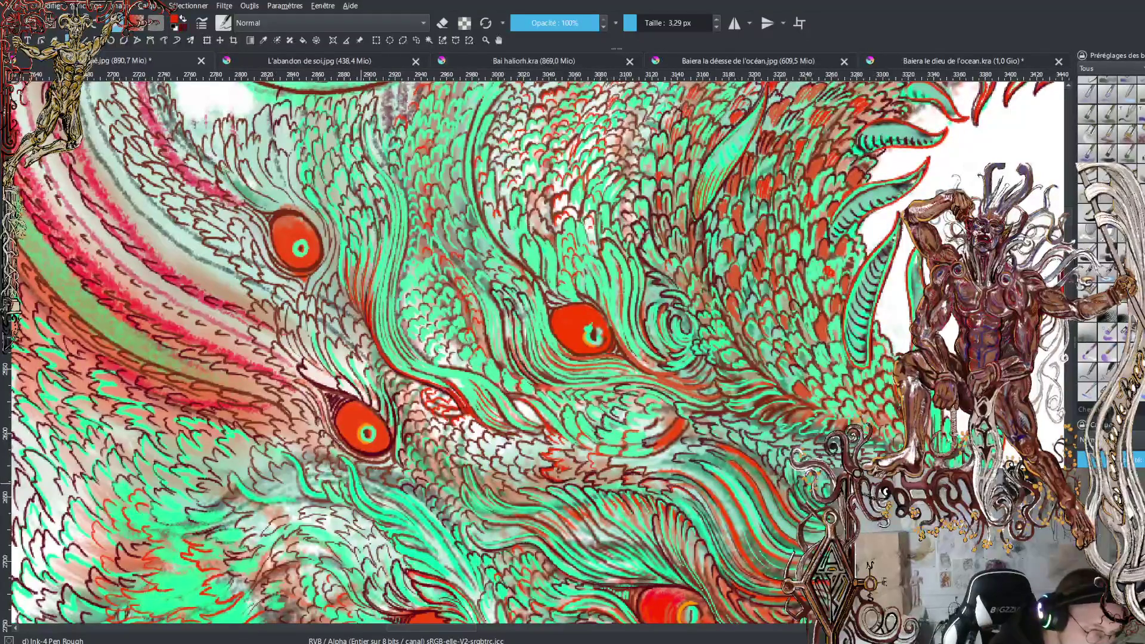
key("x")
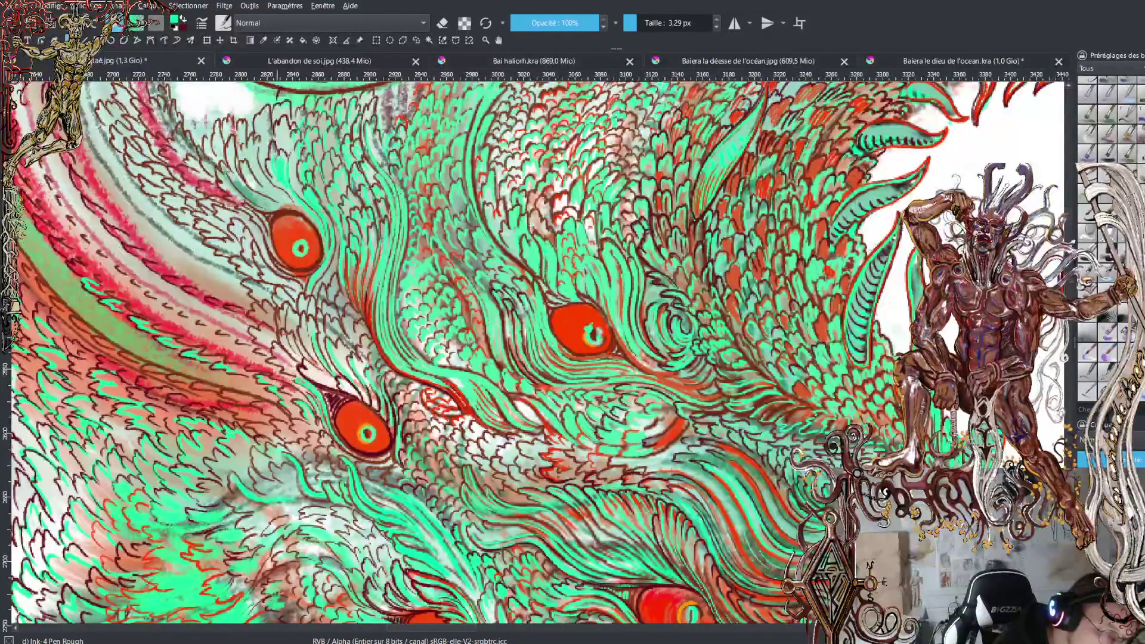
mouse_move(282, 145)
left_mouse_down()
mouse_move(280, 119)
mouse_move(290, 146)
left_mouse_up()
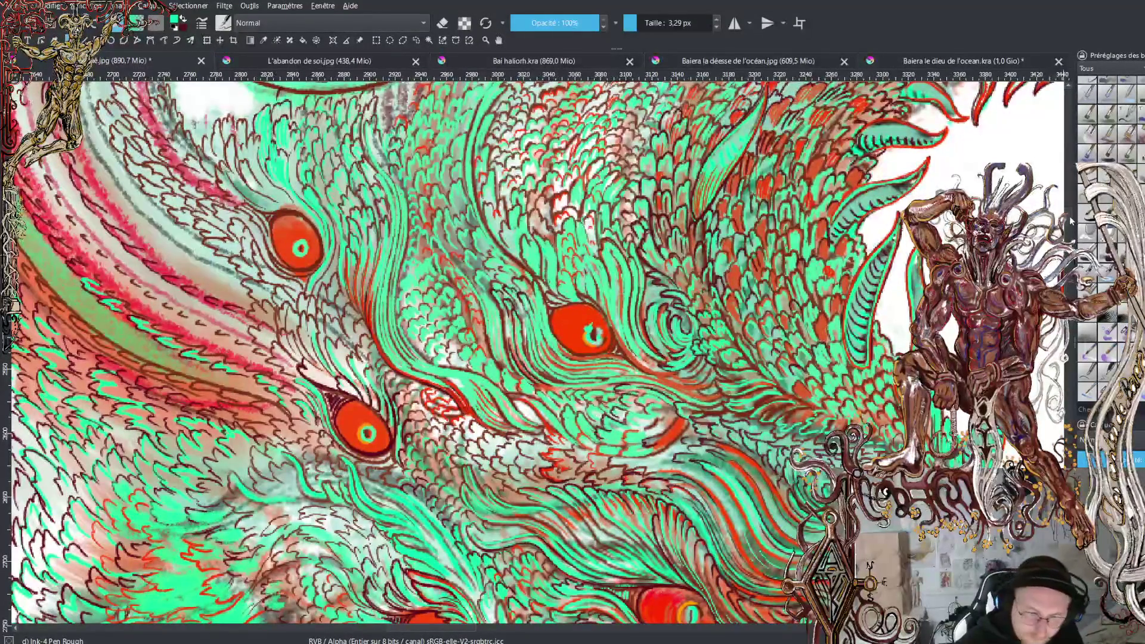
scroll(534, 353, "up", 5)
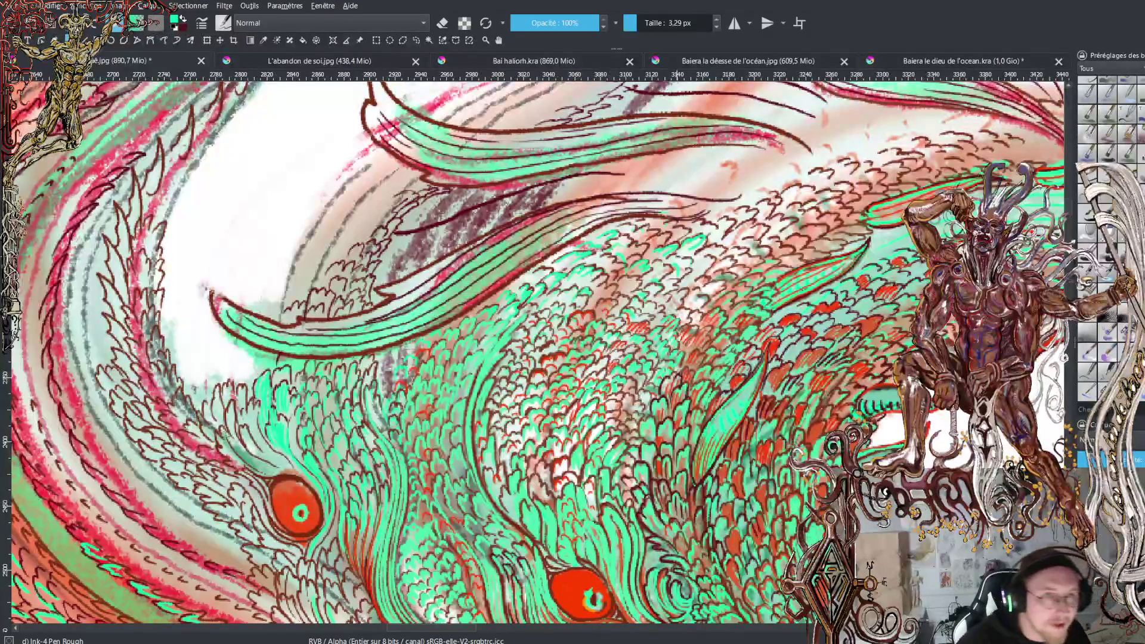
Zoom out until the god's head, arms and crest all fit in view
scroll(537, 352, "down", 5)
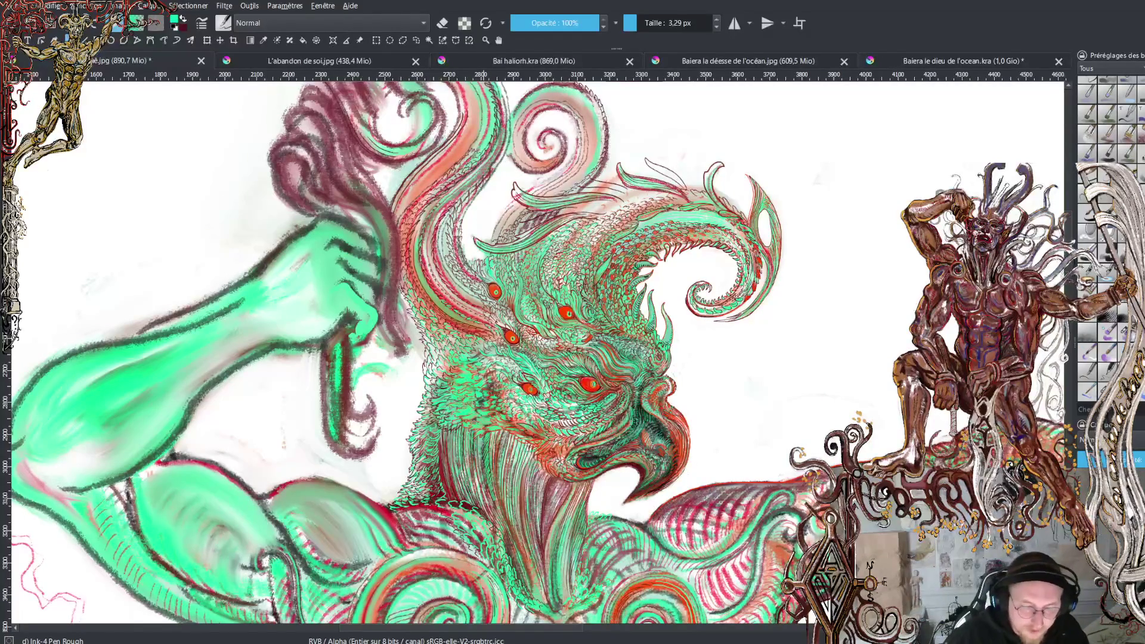
scroll(497, 393, "down", 5)
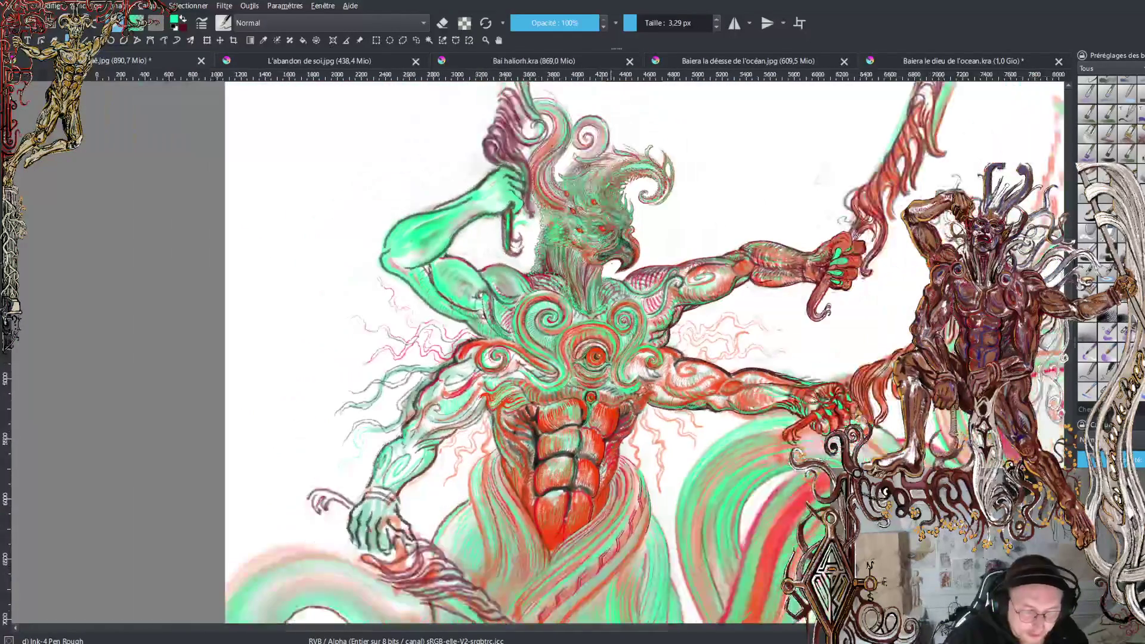
Browse the other open artworks, then return to the ocean god document and zoom out to the full page
left_click(768, 62)
left_click(559, 62)
left_click(357, 64)
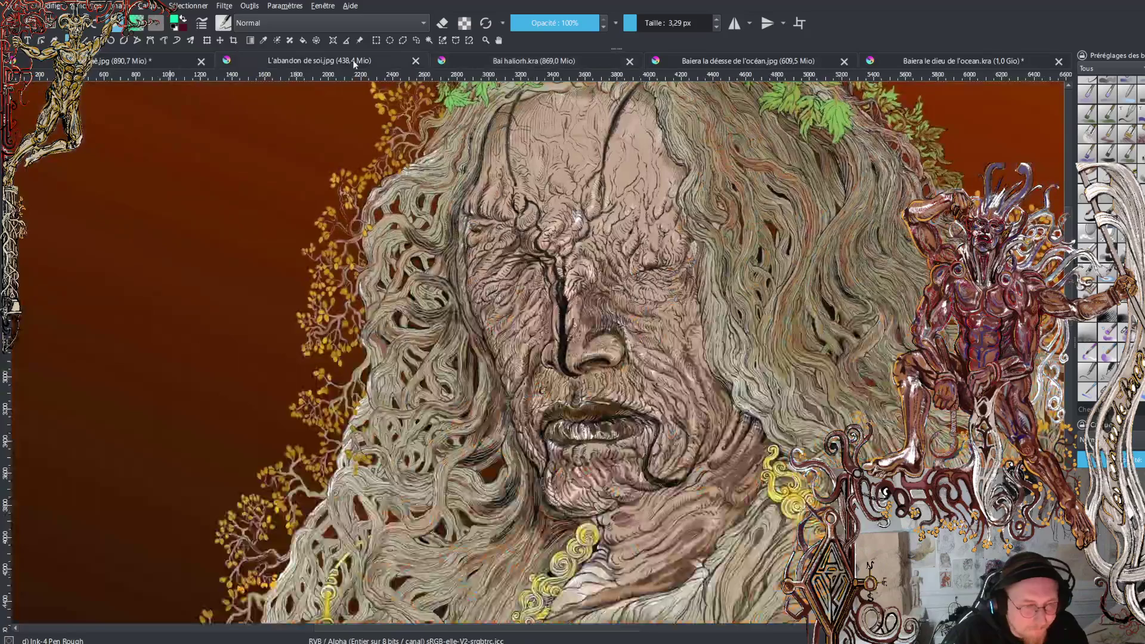
left_click(154, 59)
left_click(978, 60)
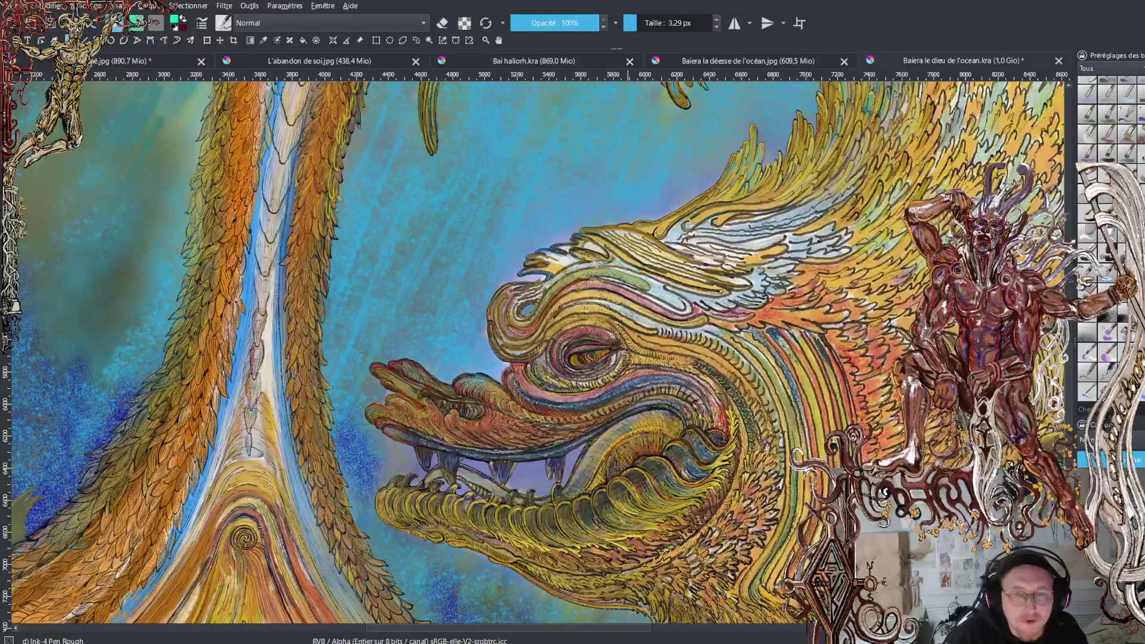
left_click(98, 66)
scroll(633, 352, "down", 5)
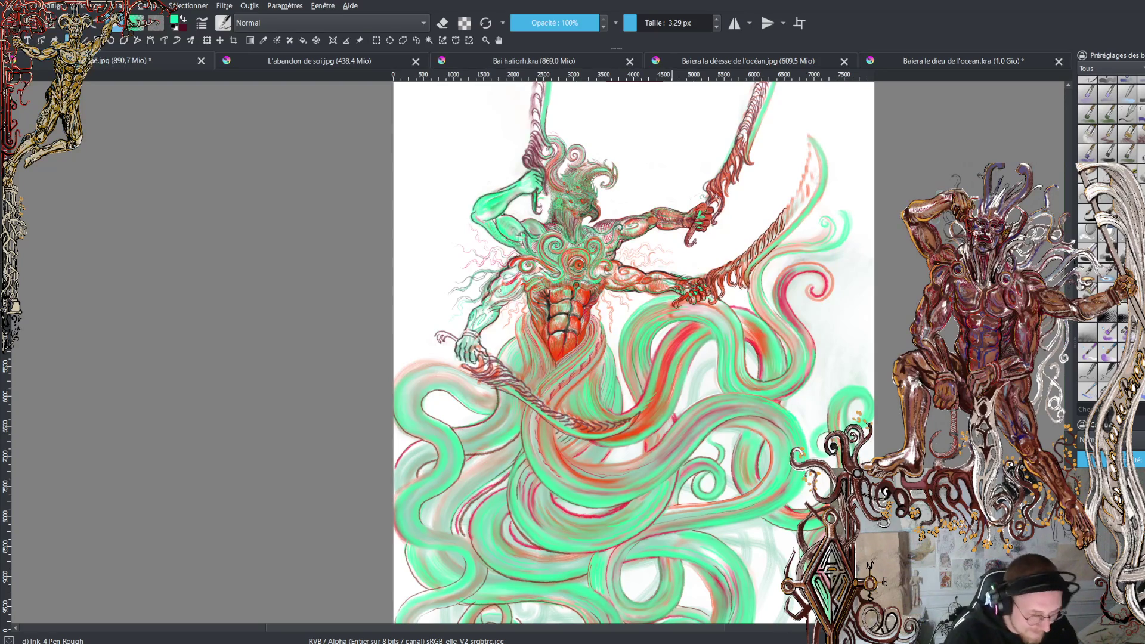
Zoom in on the torso to frame the chest spirals and central red eye
scroll(573, 226, "up", 4)
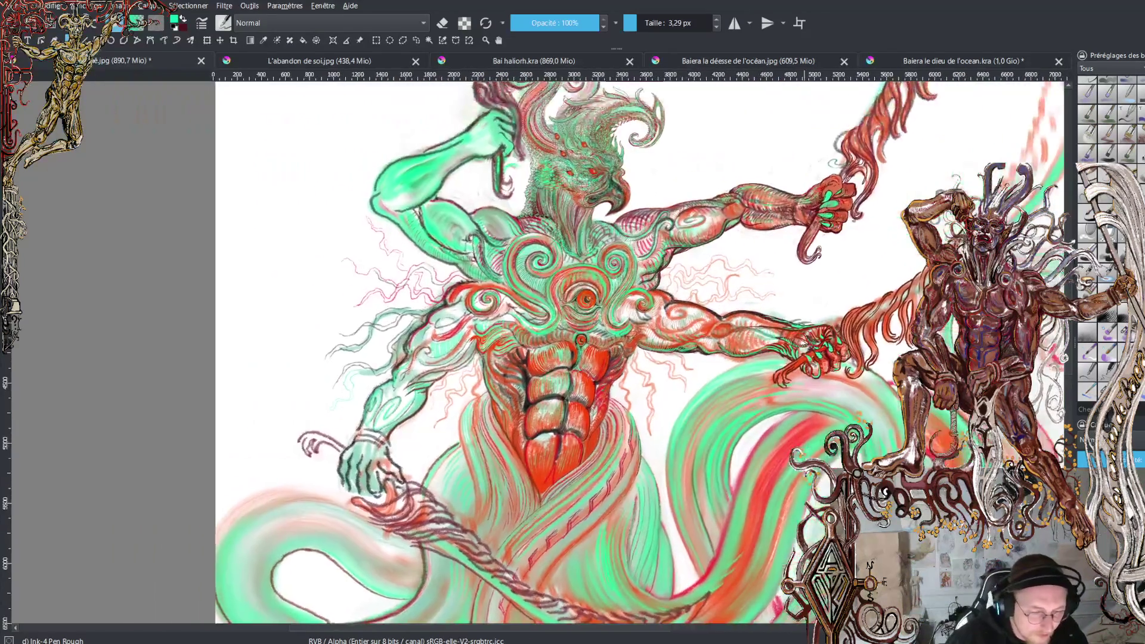
scroll(807, 317, "up", 4)
scroll(793, 305, "up", 5)
scroll(535, 352, "down", 1)
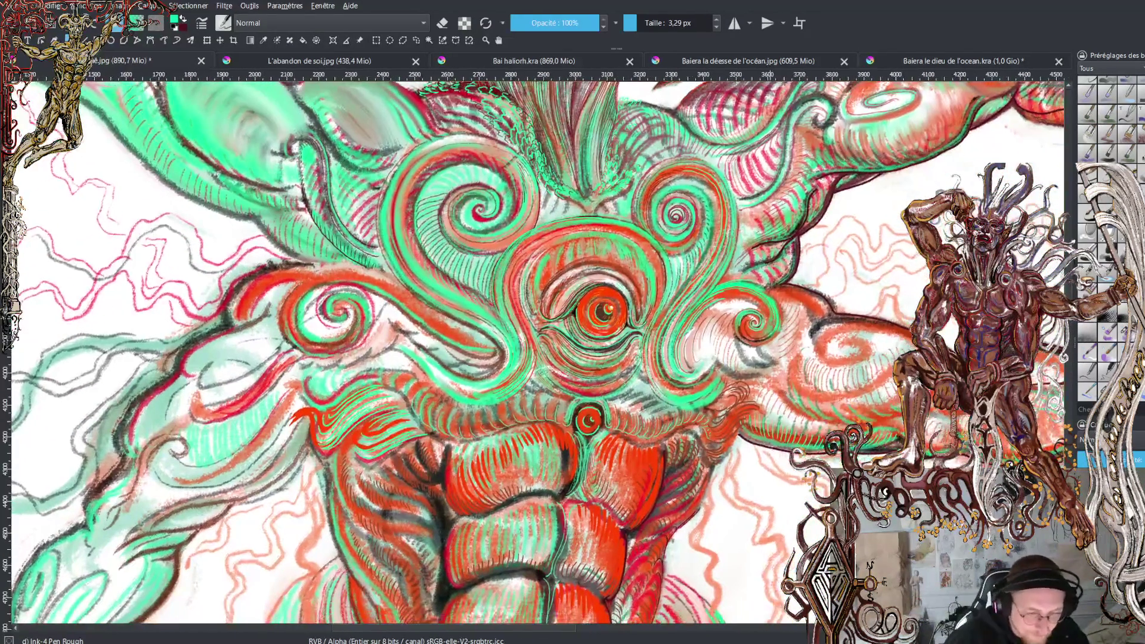
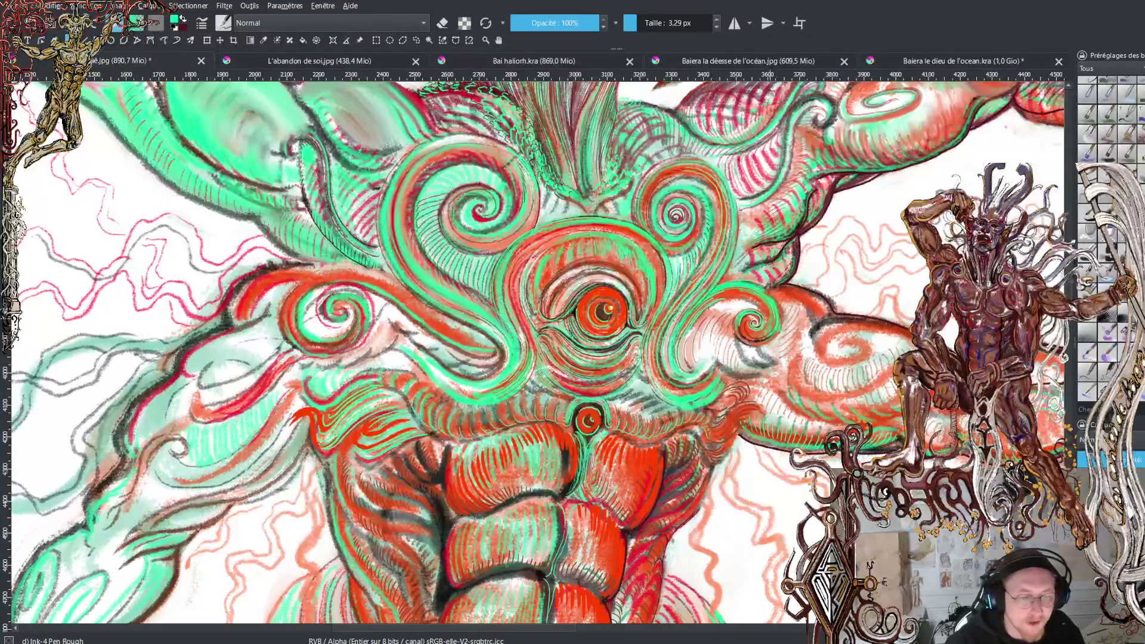
Scroll around and zoom out on the canvas to view the whole eagle head
scroll(1071, 280, "up", 5)
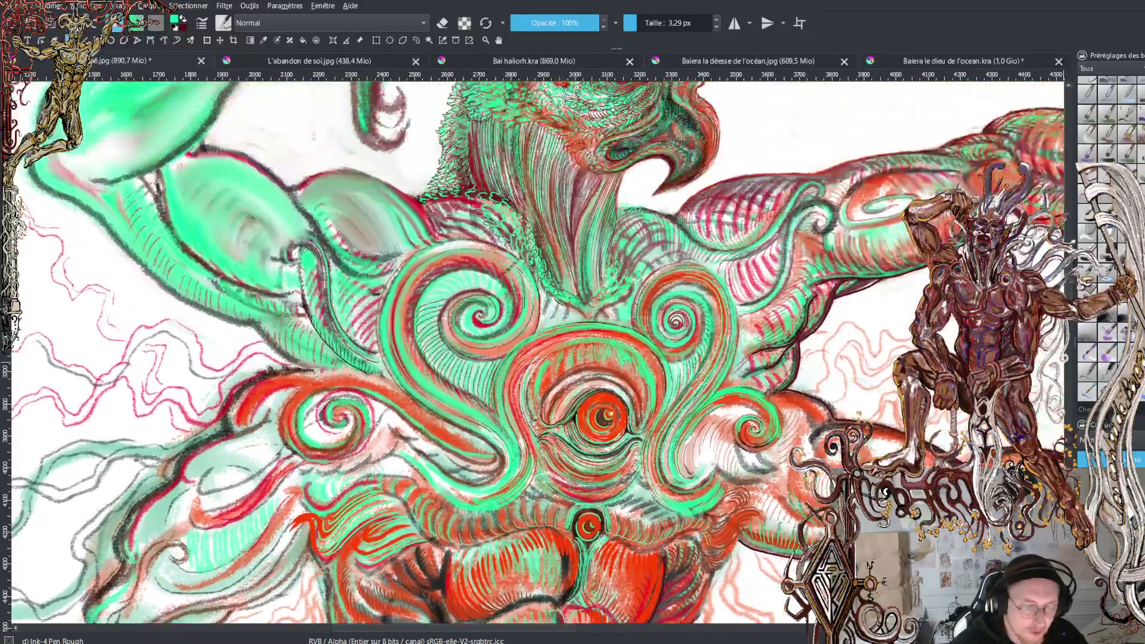
scroll(1014, 239, "up", 4)
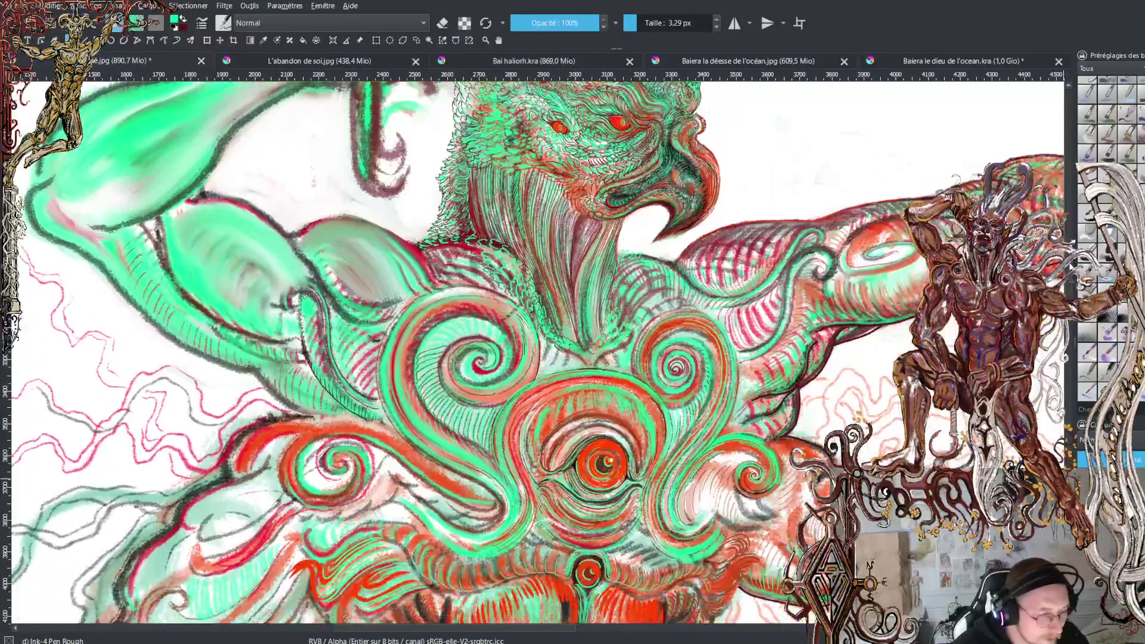
scroll(1014, 239, "up", 5)
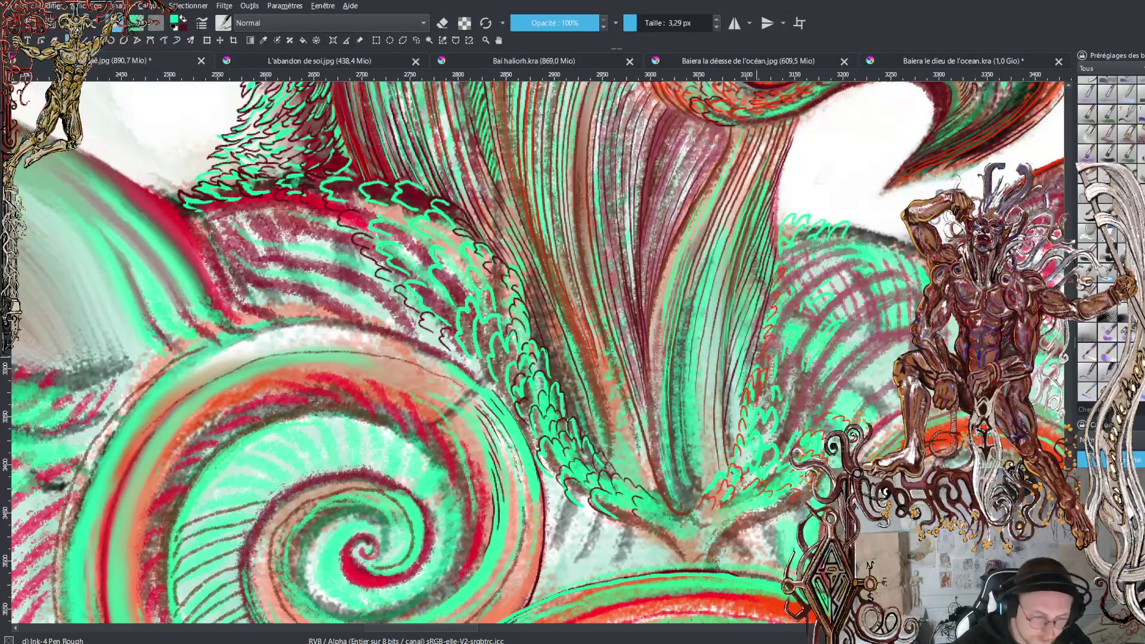
key("minus")
key("minus")
key("minus")
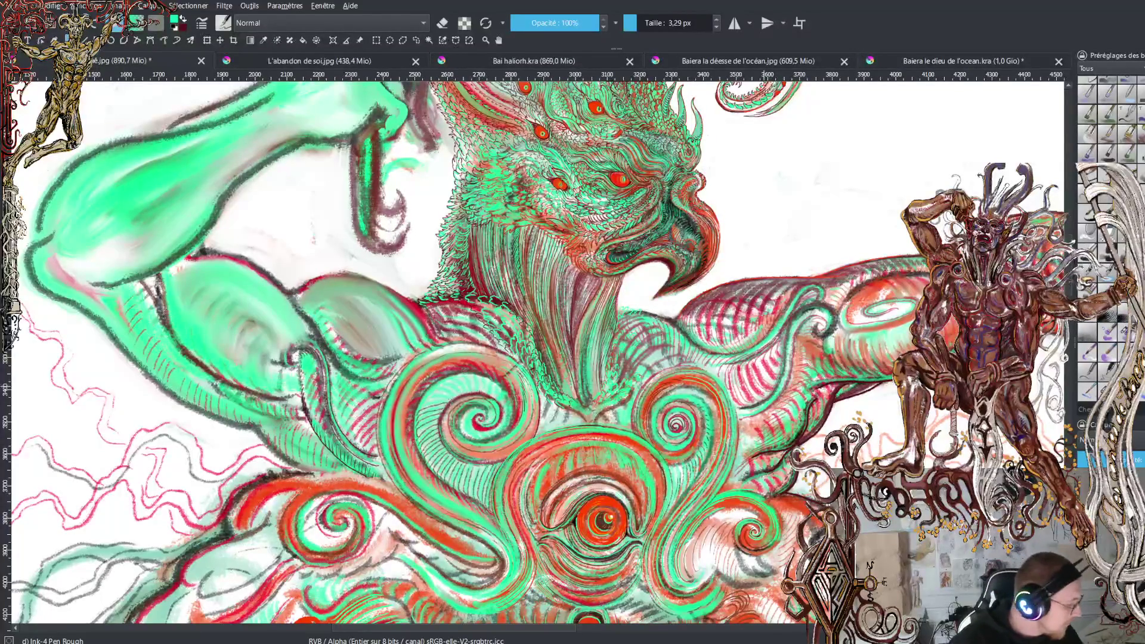
scroll(537, 352, "down", 5)
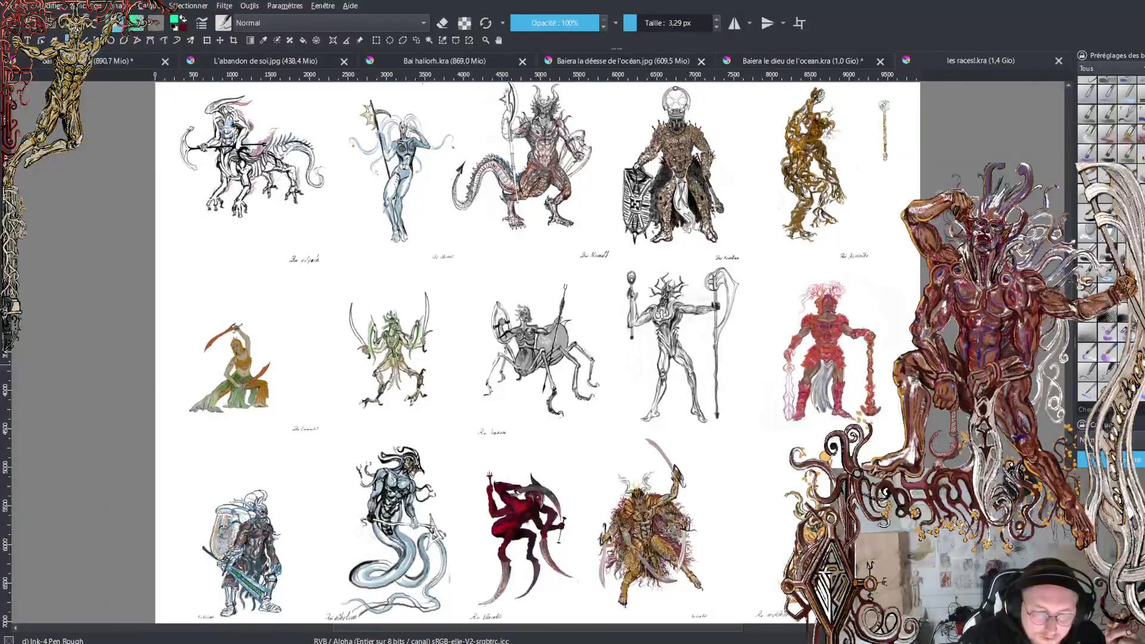
Zoom around the creature sheet, then close the les races!.kra tab
scroll(813, 191, "up", 5)
scroll(814, 191, "down", 5)
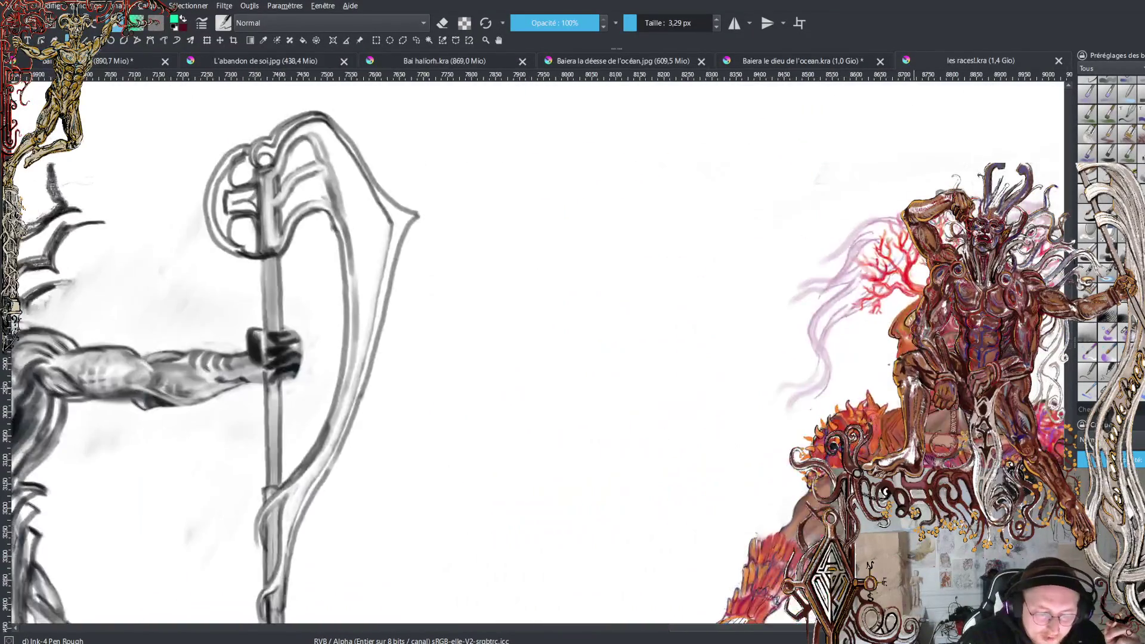
scroll(729, 348, "up", 4)
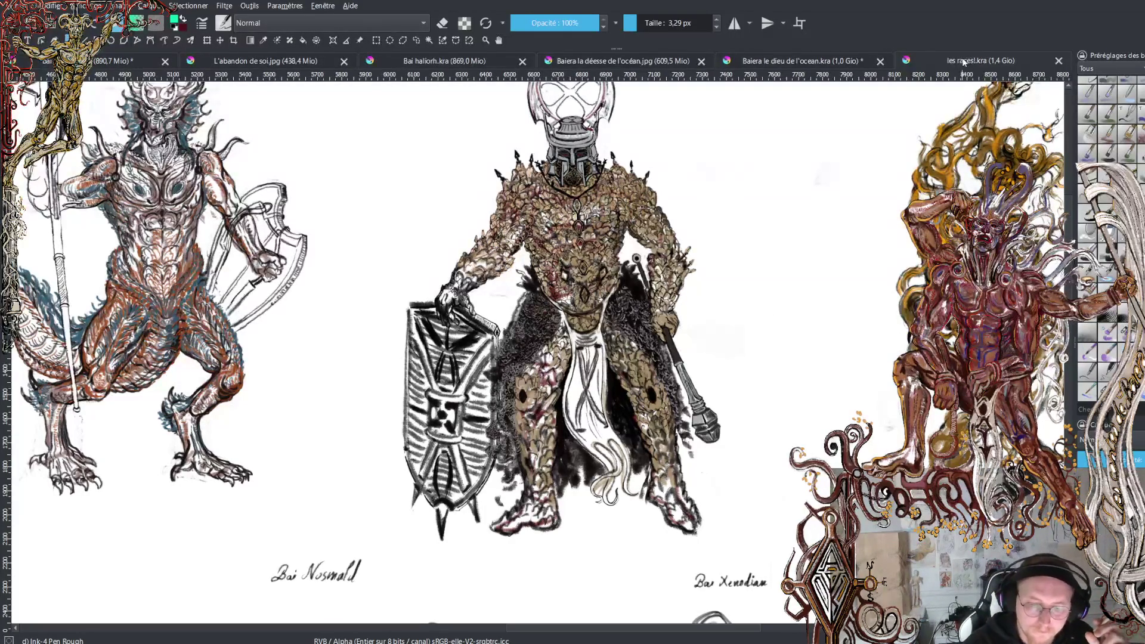
left_click(1058, 61)
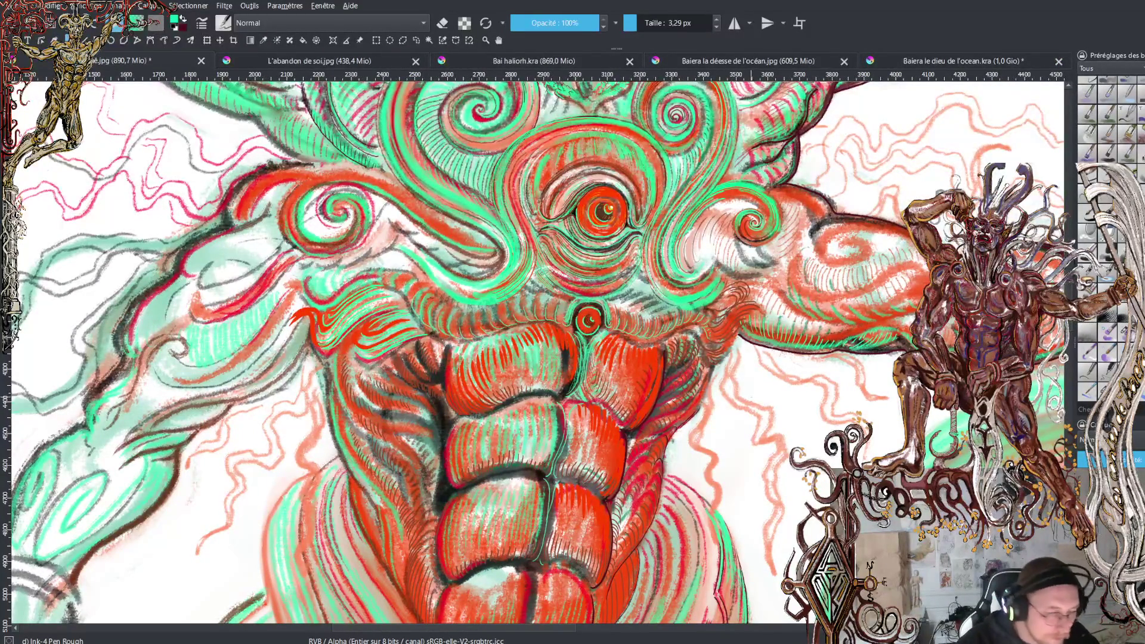
key("minus")
key("minus")
key("plus")
key("plus")
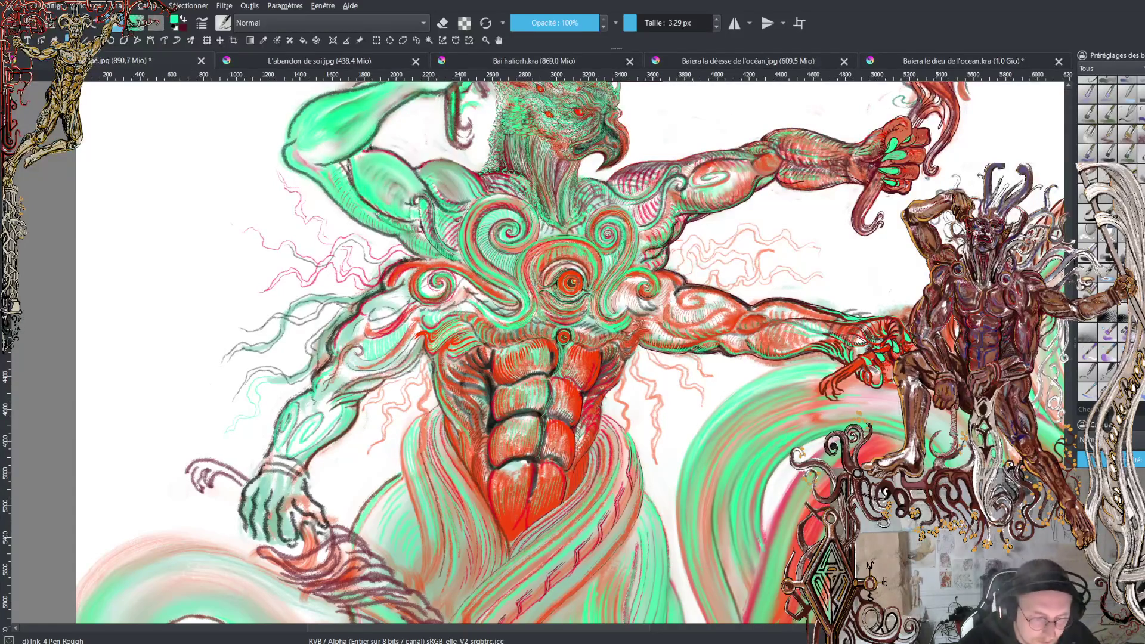
scroll(533, 299, "up", 4)
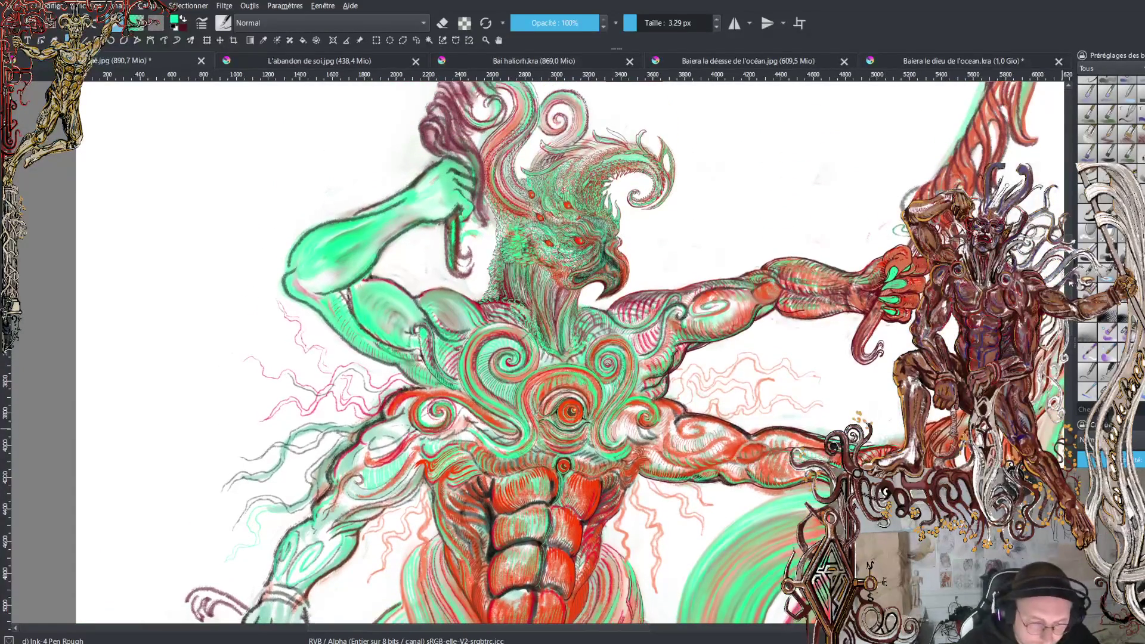
scroll(538, 352, "up", 5)
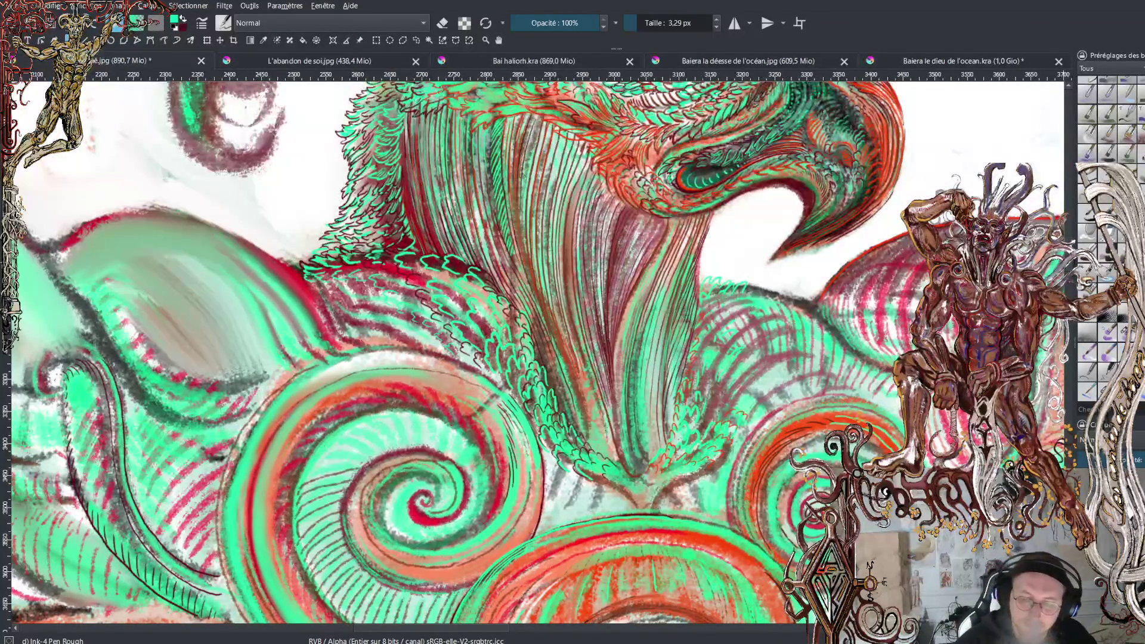
Zoom over the eagle-headed figure, then start a new blank document
scroll(533, 352, "down", 3)
scroll(533, 352, "up", 6)
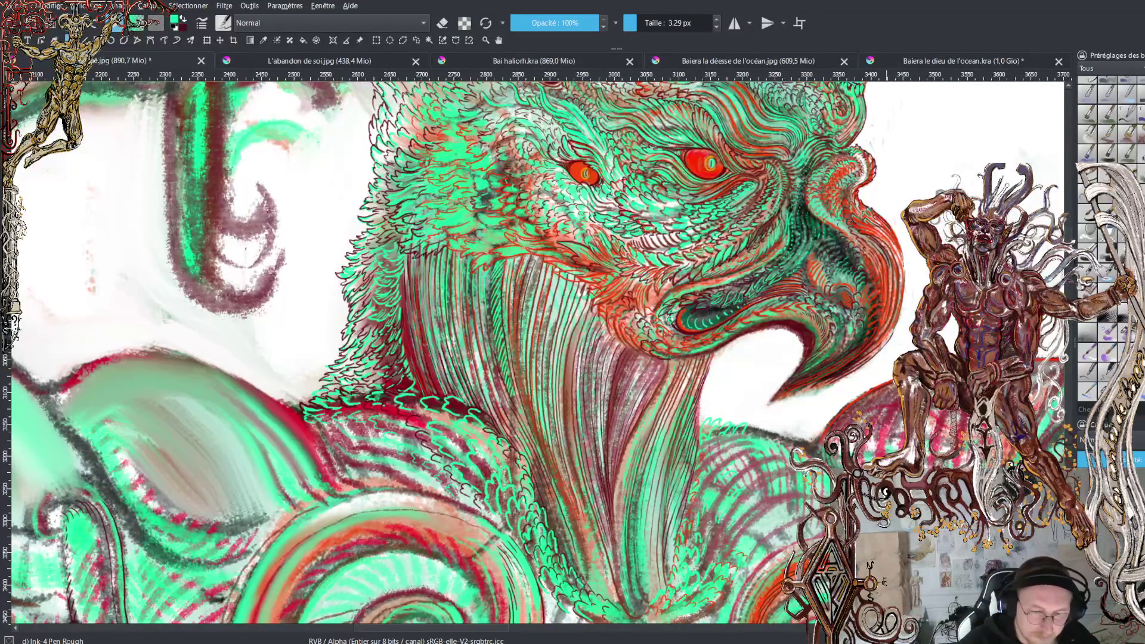
scroll(465, 352, "down", 5)
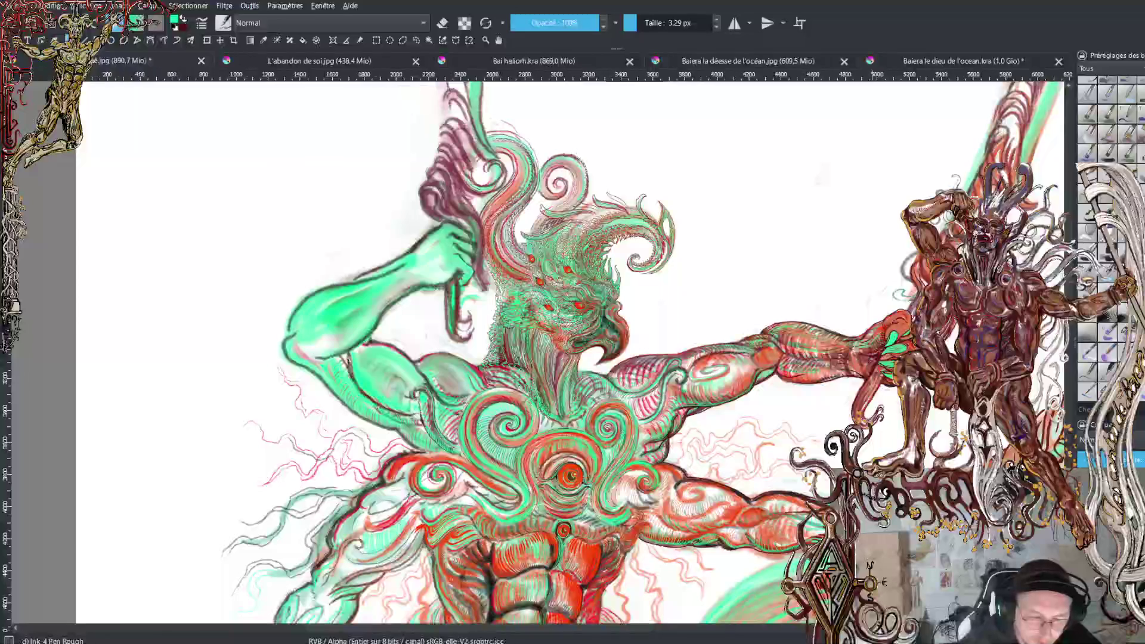
scroll(465, 352, "up", 2)
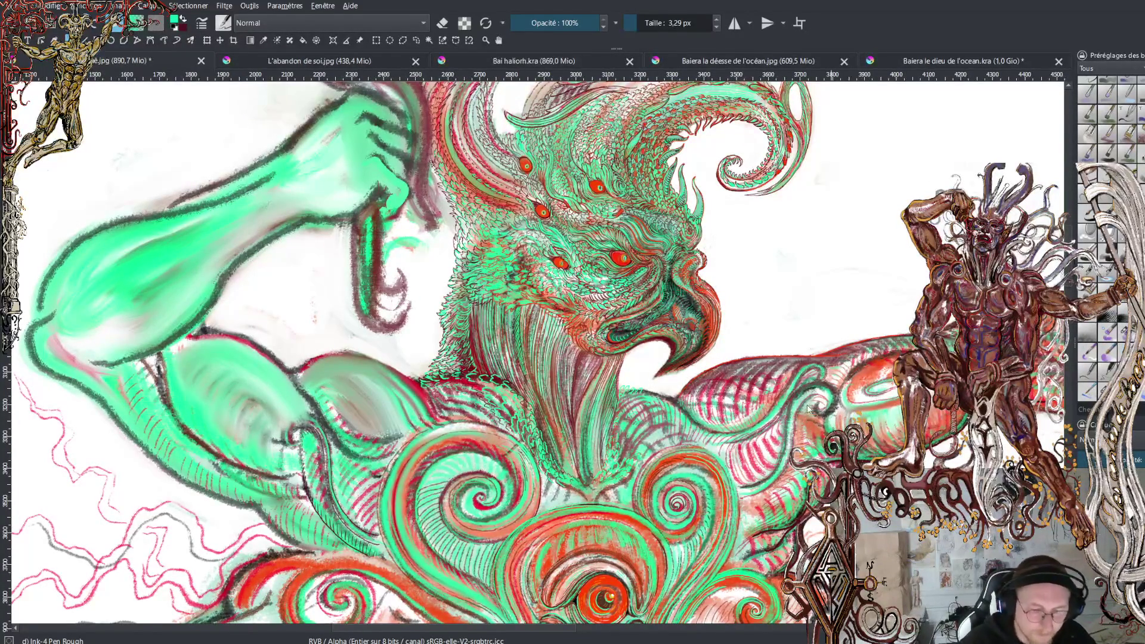
key("ctrl+shift+n")
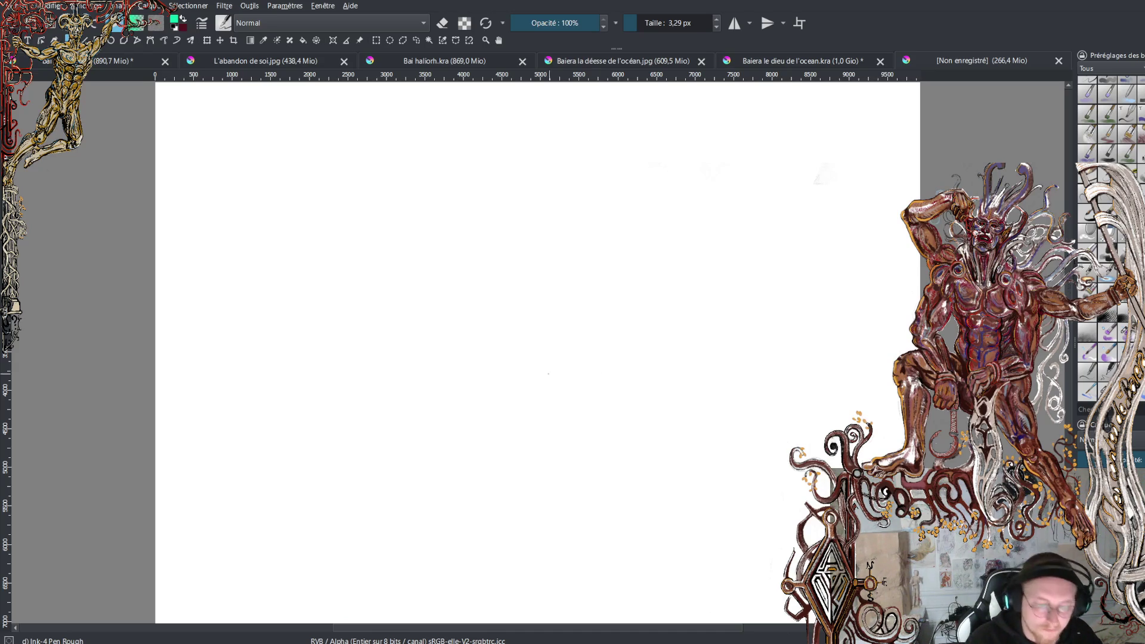
left_click_drag(505, 366, 529, 384)
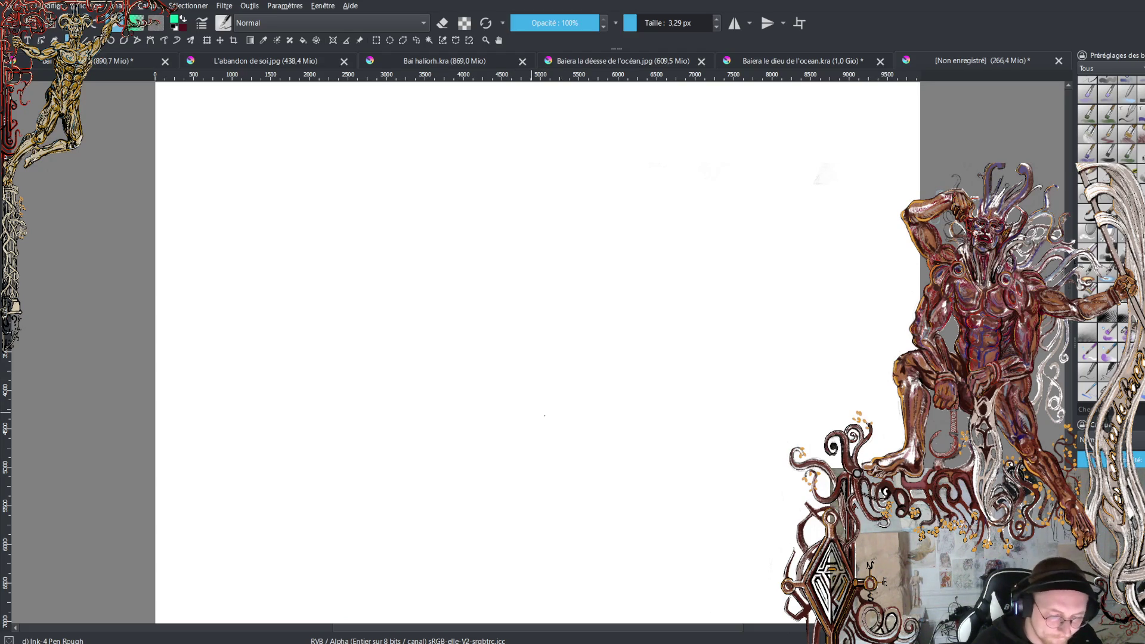
Fit the blank page in view and switch to the WaterC Basic Lines-Wet-Pattern brush
key("minus")
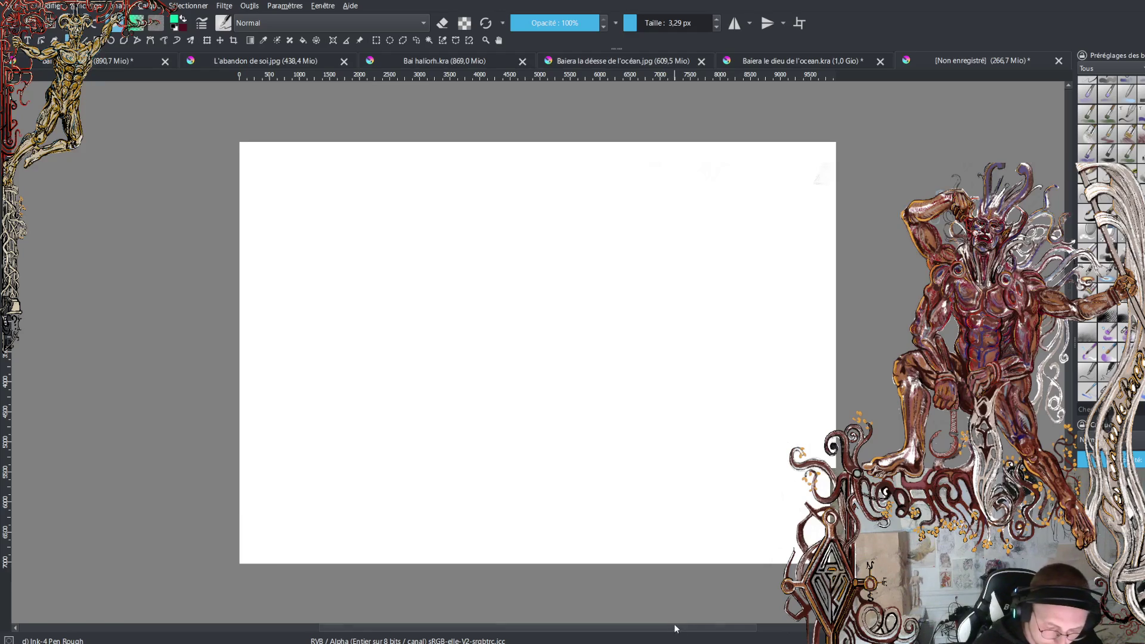
scroll(578, 352, "left", 3)
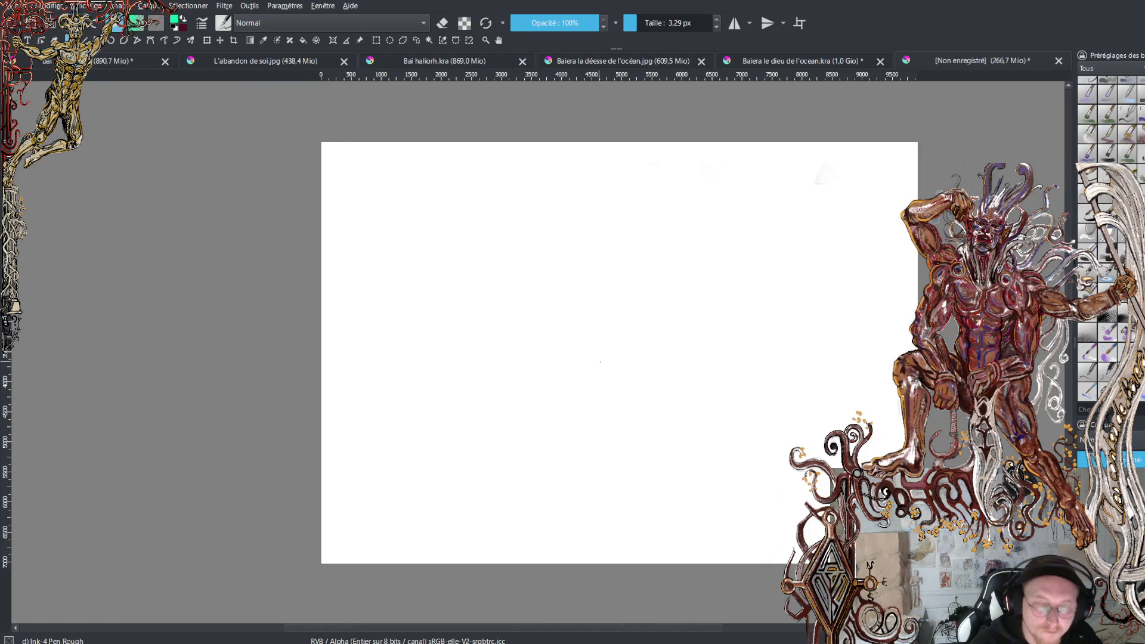
key("plus")
key("minus")
key("minus")
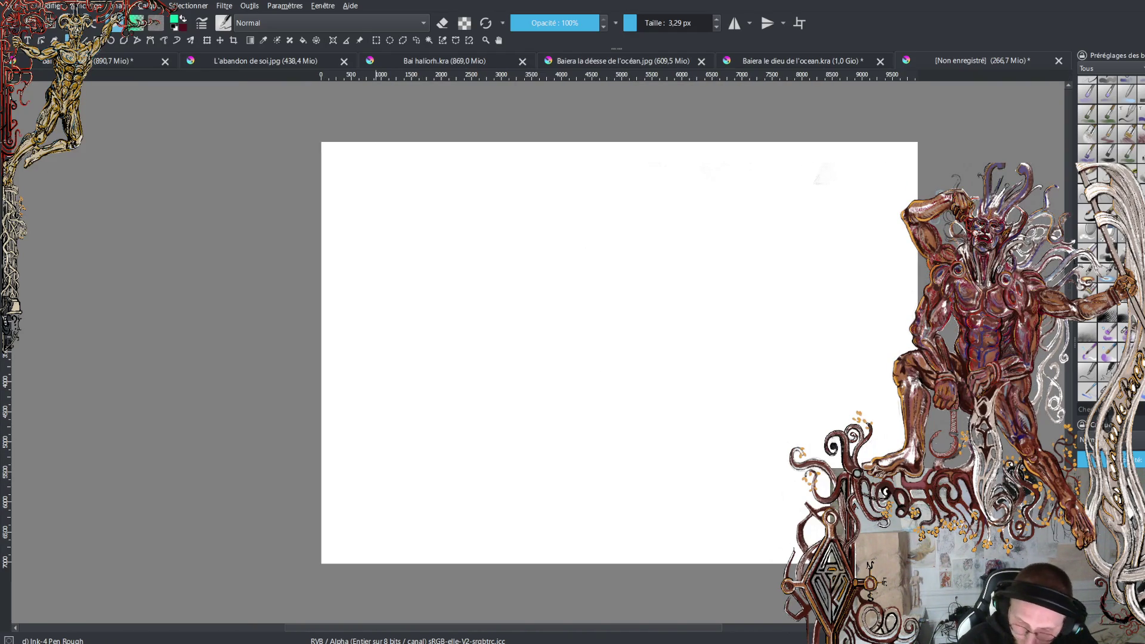
key("slash")
Set the brush to about 110 px, swap colours, and sketch the abdomen outline and small loop
left_click_drag(593, 276, 624, 171, "shift")
key("x")
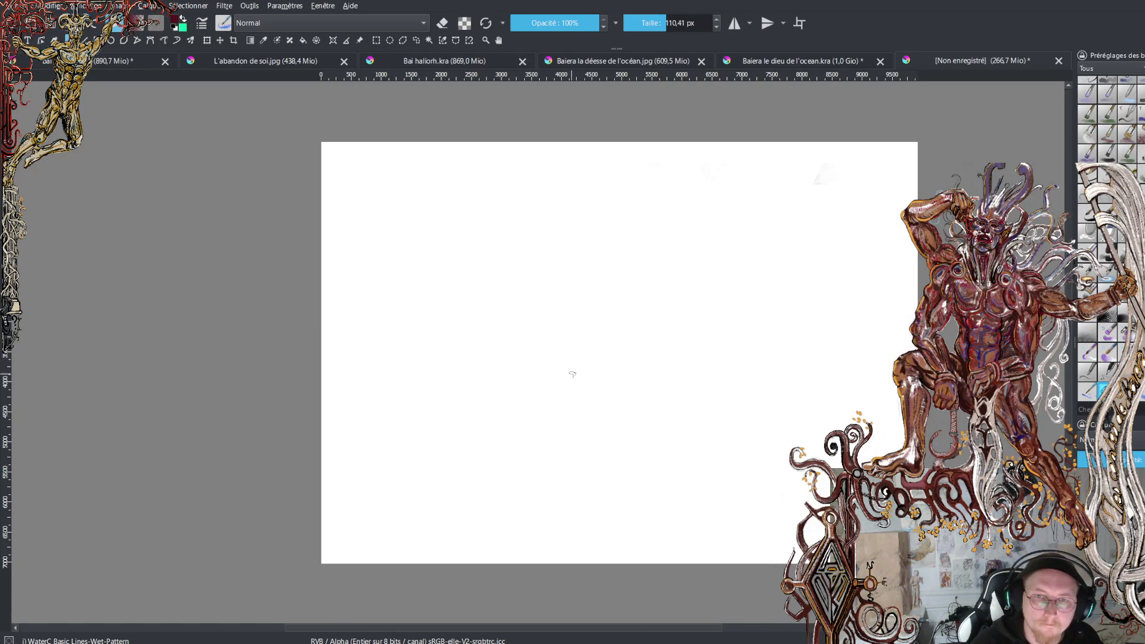
mouse_move(622, 335)
left_mouse_down()
mouse_move(644, 292)
mouse_move(685, 309)
mouse_move(644, 348)
mouse_move(602, 344)
mouse_move(611, 328)
mouse_move(635, 343)
mouse_move(573, 332)
mouse_move(597, 345)
mouse_move(596, 356)
mouse_move(573, 352)
left_mouse_up()
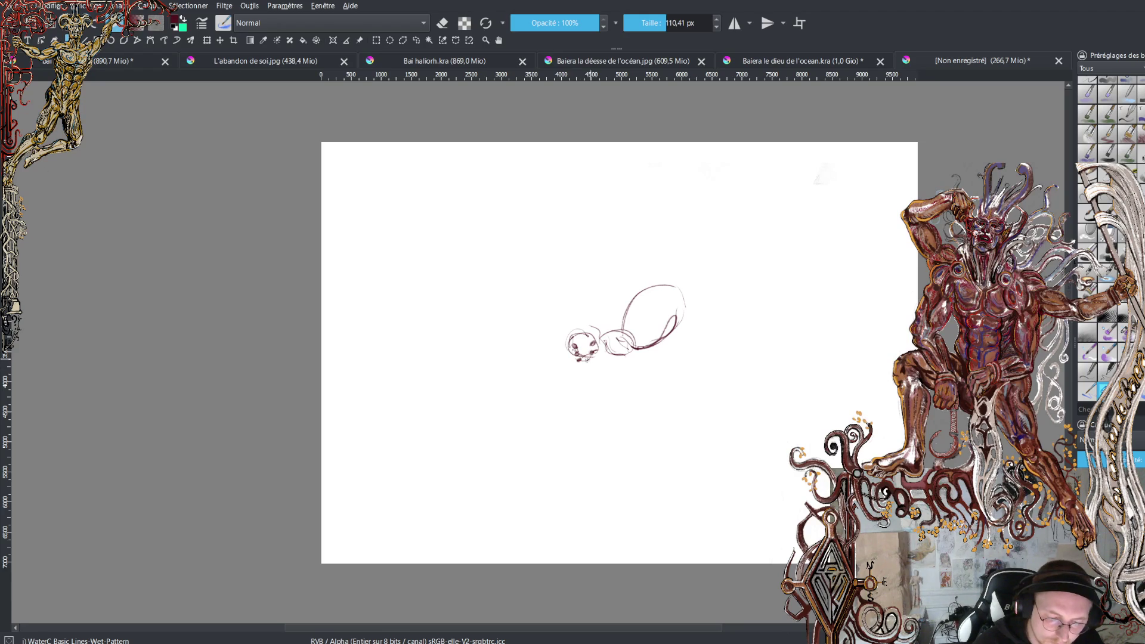
mouse_move(582, 362)
left_mouse_down()
mouse_move(564, 370)
mouse_move(607, 366)
mouse_move(564, 374)
mouse_move(594, 370)
left_mouse_up()
left_click(625, 352, "ctrl")
key("ctrl+z")
left_click(600, 369, "ctrl")
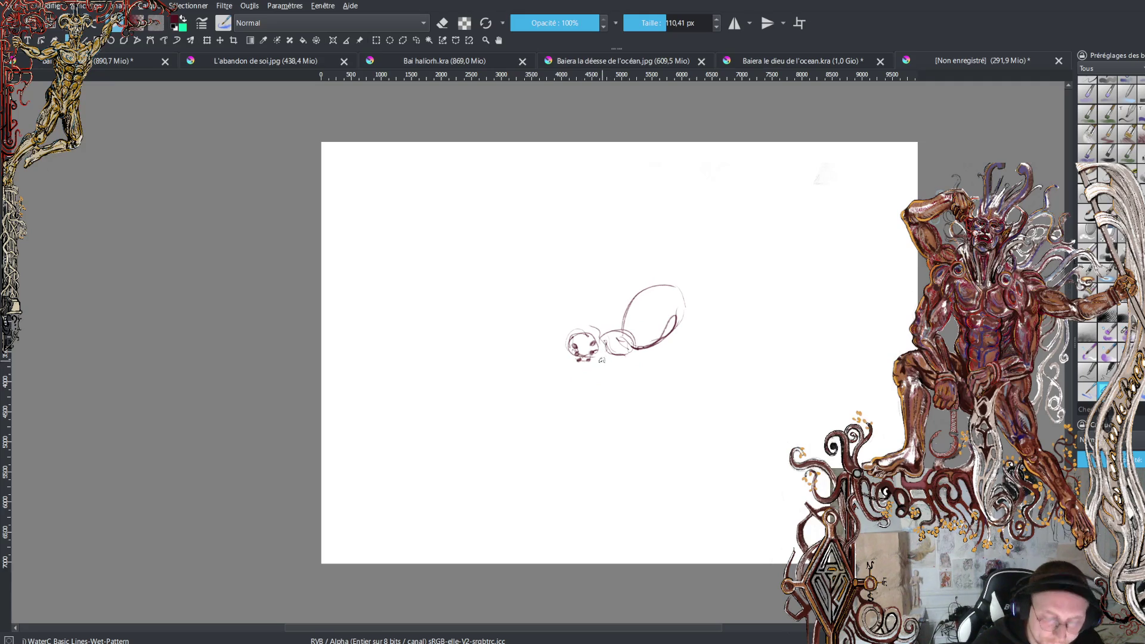
left_click_drag(568, 358, 574, 331)
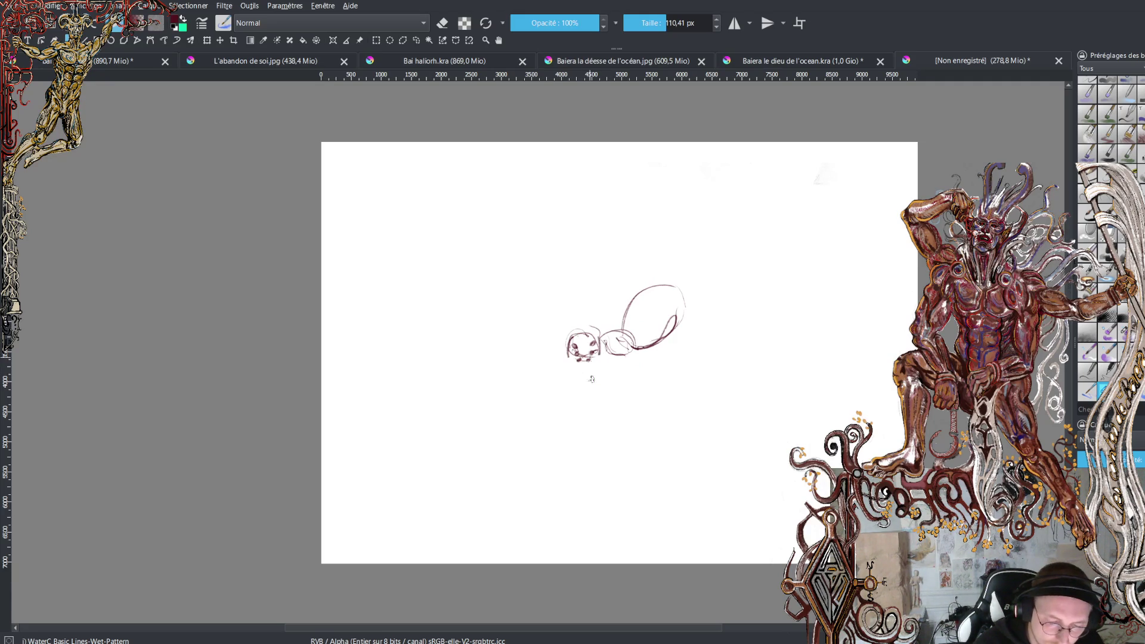
left_click_drag(592, 330, 623, 332)
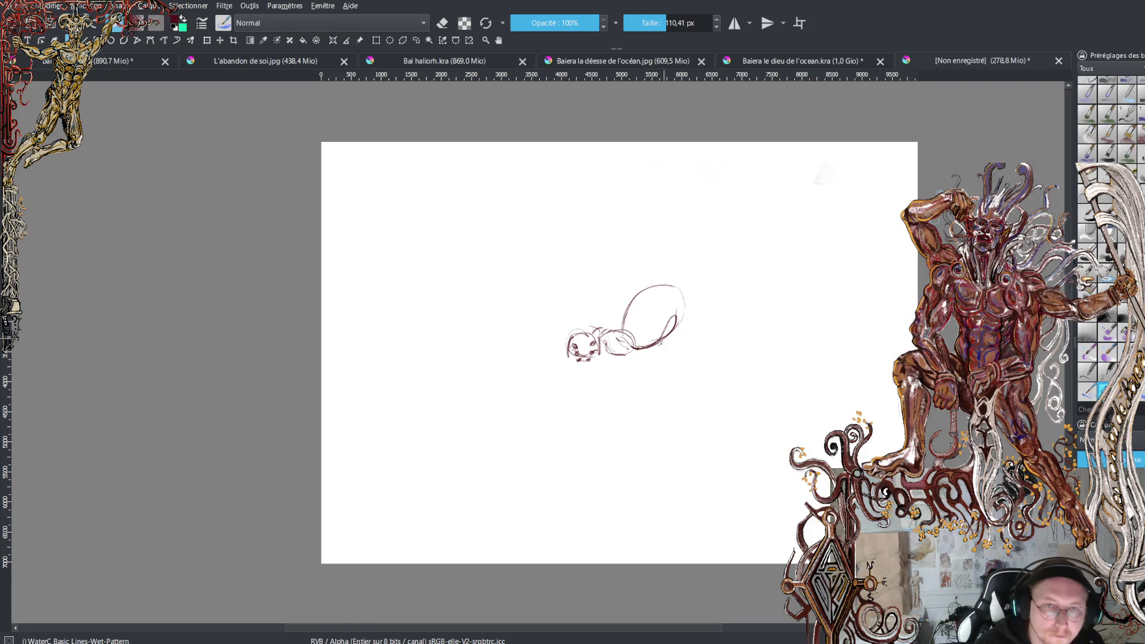
Extend the right leg with a looped joint and a lower segment
mouse_move(668, 341)
left_mouse_down()
mouse_move(702, 329)
mouse_move(684, 315)
mouse_move(765, 301)
mouse_move(819, 328)
mouse_move(865, 388)
left_mouse_up()
mouse_move(822, 331)
left_mouse_down()
mouse_move(877, 389)
mouse_move(868, 426)
mouse_move(887, 447)
left_mouse_up()
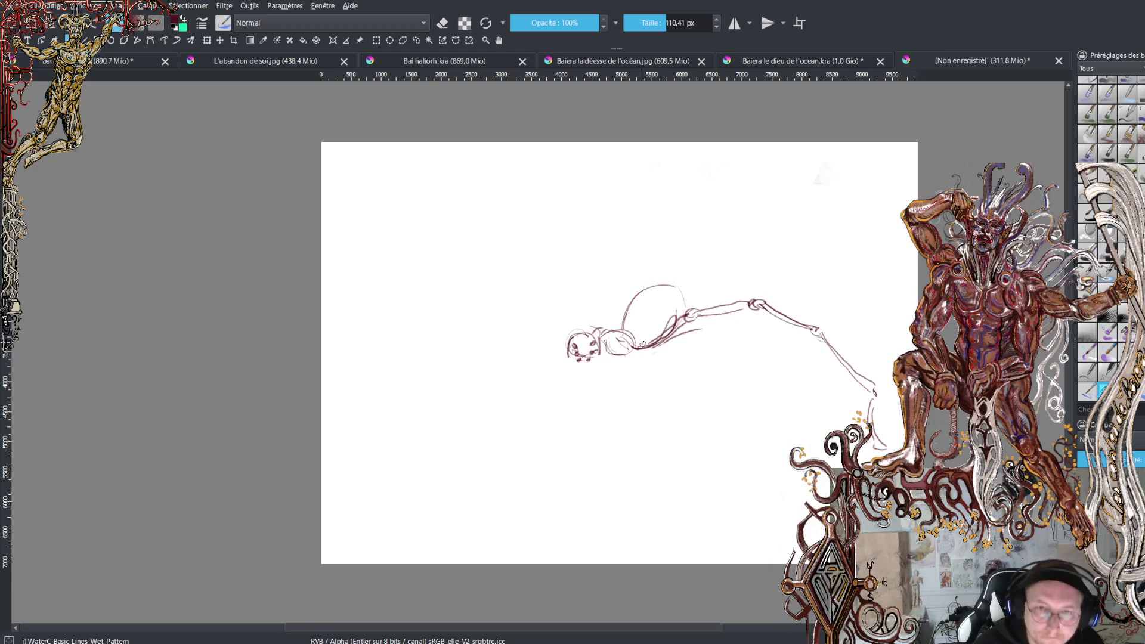
mouse_move(665, 336)
left_mouse_down()
mouse_move(704, 323)
mouse_move(770, 358)
left_mouse_up()
mouse_move(716, 325)
left_mouse_down()
mouse_move(786, 377)
mouse_move(777, 373)
mouse_move(787, 437)
left_mouse_up()
left_click_drag(789, 382, 791, 427)
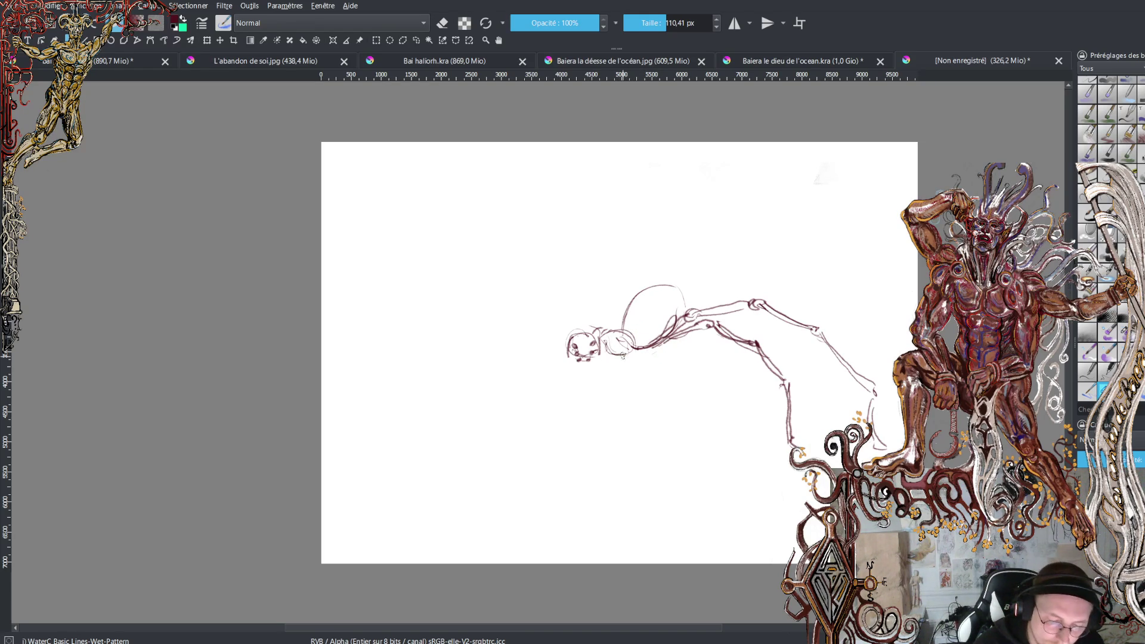
Draw long left legs, one reaching down to a foot and one up-left to a knee
mouse_move(628, 354)
left_mouse_down()
mouse_move(603, 269)
mouse_move(599, 284)
mouse_move(593, 267)
mouse_move(613, 290)
mouse_move(591, 266)
mouse_move(556, 282)
mouse_move(579, 262)
mouse_move(545, 276)
mouse_move(497, 359)
mouse_move(486, 456)
left_mouse_up()
mouse_move(504, 355)
left_mouse_down()
mouse_move(487, 459)
mouse_move(466, 468)
mouse_move(488, 474)
mouse_move(475, 511)
mouse_move(454, 526)
left_mouse_up()
mouse_move(488, 468)
left_mouse_down()
mouse_move(473, 523)
mouse_move(485, 495)
left_mouse_up()
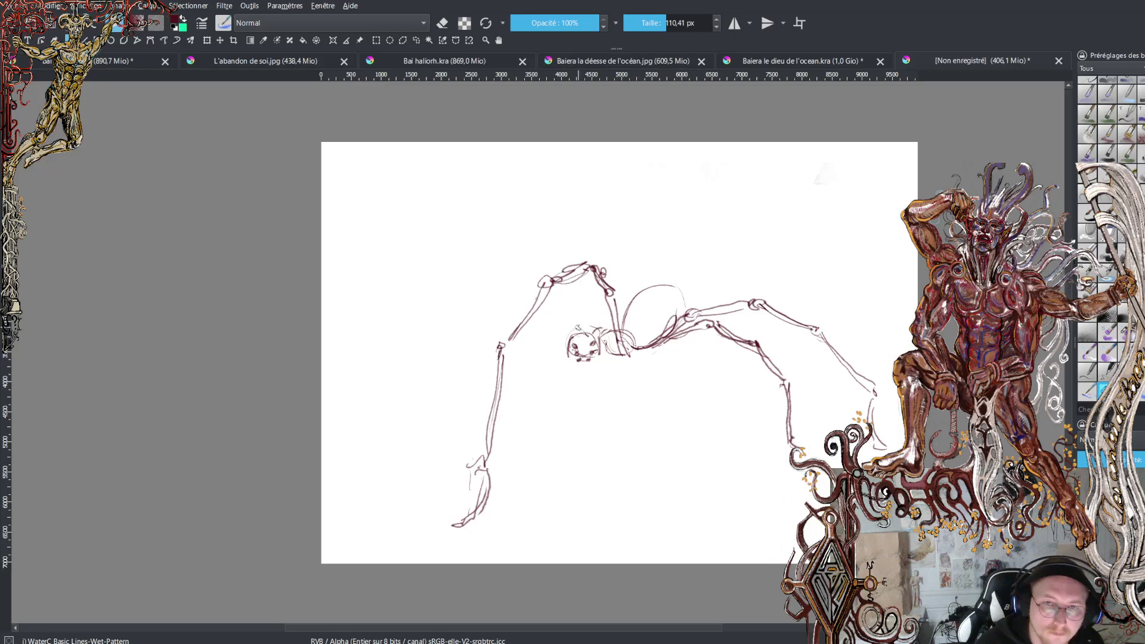
mouse_move(574, 335)
left_mouse_down()
mouse_move(528, 293)
mouse_move(488, 289)
mouse_move(423, 313)
mouse_move(371, 374)
mouse_move(372, 427)
left_mouse_up()
left_click_drag(369, 386, 361, 427)
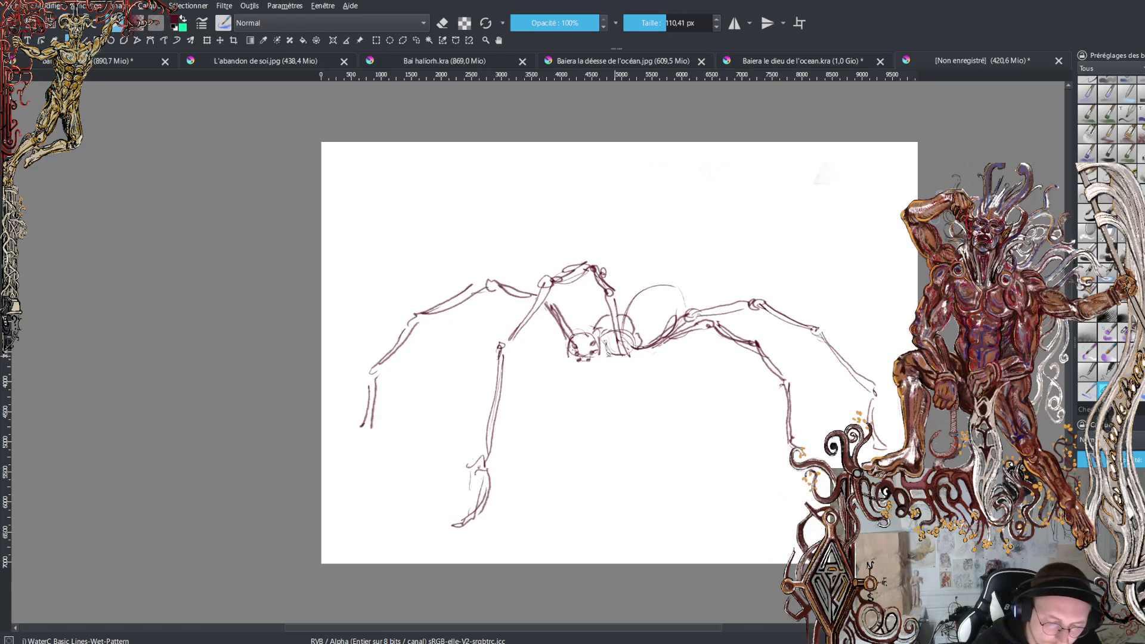
Outline the abdomen's top arc and add the right foot and a leg hanging under the body
mouse_move(624, 311)
left_mouse_down()
mouse_move(652, 273)
mouse_move(680, 273)
mouse_move(697, 302)
mouse_move(686, 356)
mouse_move(660, 349)
mouse_move(698, 337)
mouse_move(673, 341)
left_mouse_up()
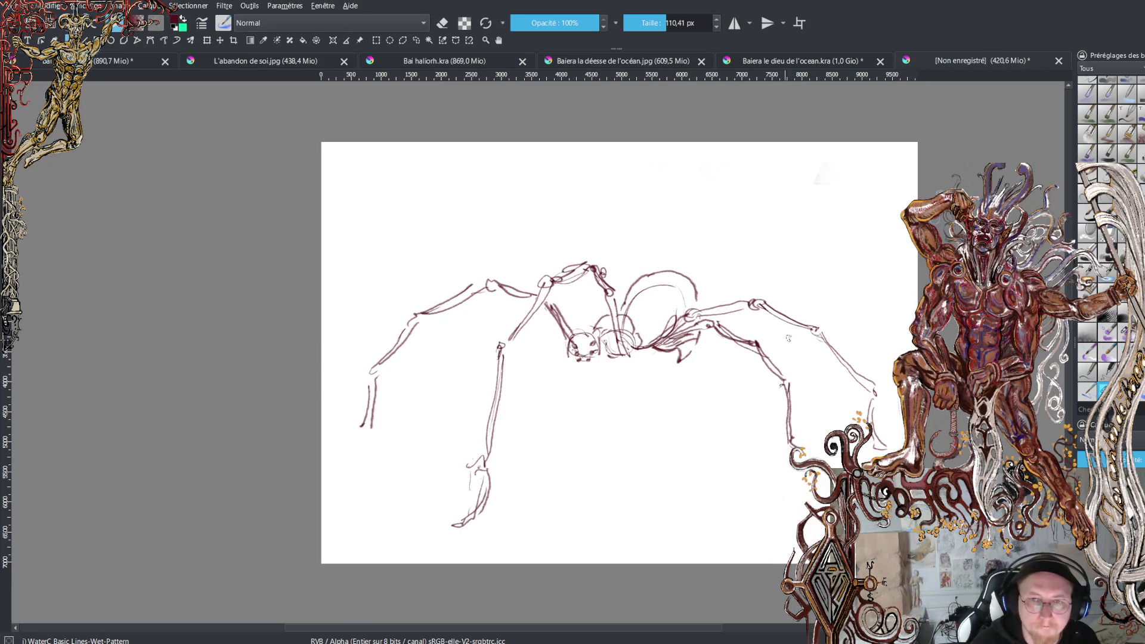
mouse_move(879, 389)
left_mouse_down()
mouse_move(894, 450)
mouse_move(902, 443)
left_mouse_up()
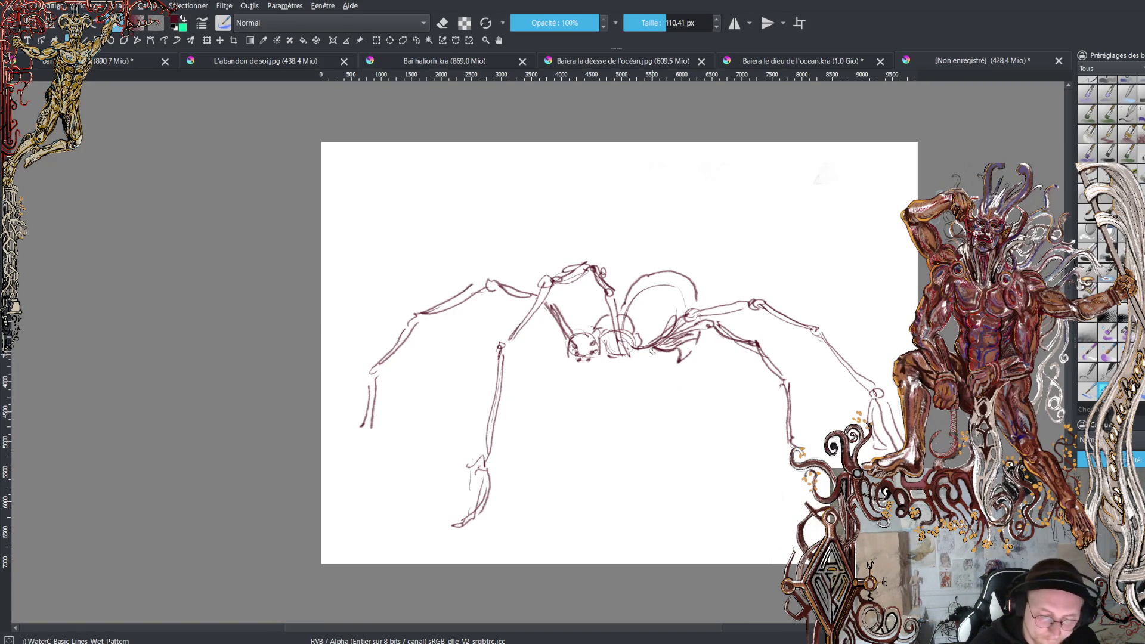
mouse_move(649, 349)
left_mouse_down()
mouse_move(667, 389)
mouse_move(663, 445)
left_mouse_up()
mouse_move(665, 397)
left_mouse_down()
mouse_move(668, 438)
mouse_move(634, 458)
left_mouse_up()
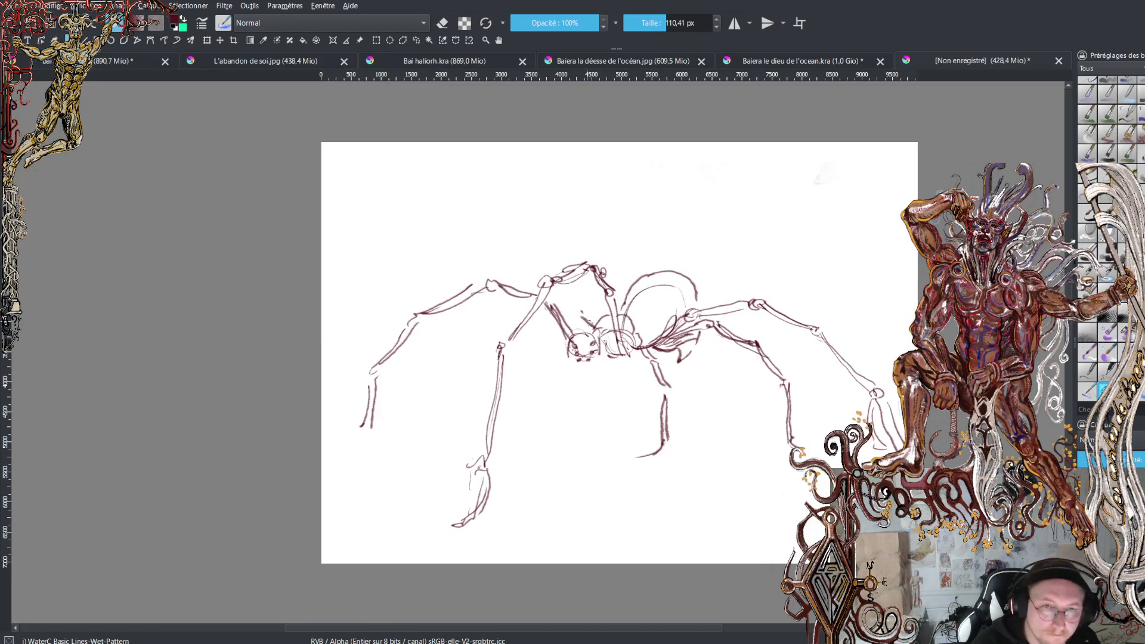
Add head strokes and a left-reaching front leg, then darken the central leg and head edge
mouse_move(595, 325)
left_mouse_down()
mouse_move(566, 313)
mouse_move(596, 323)
left_mouse_up()
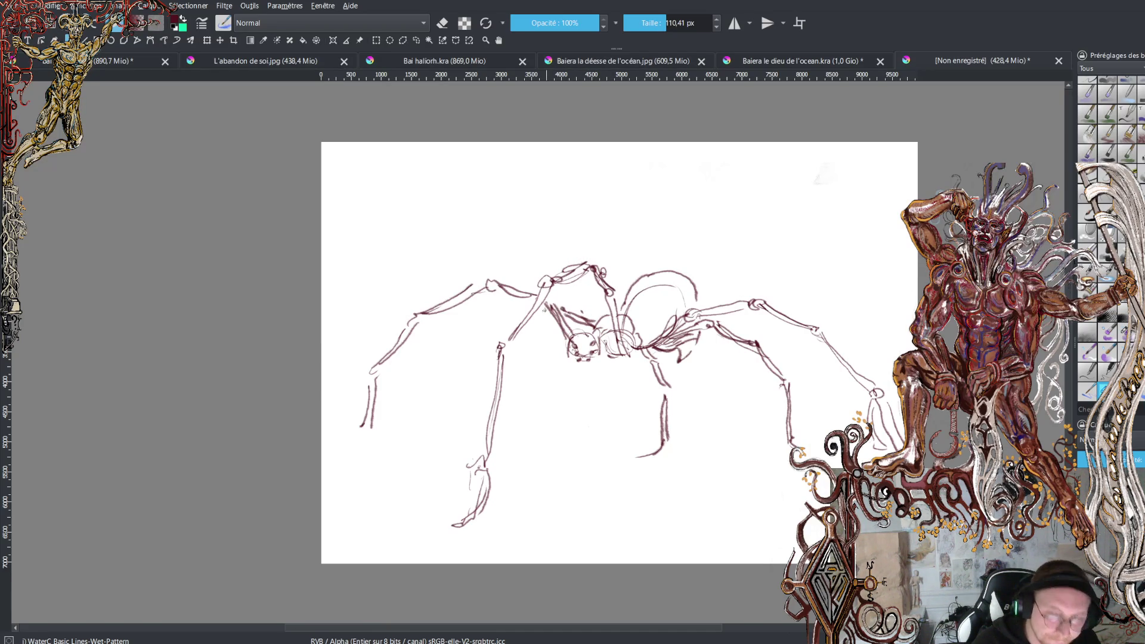
mouse_move(547, 309)
left_mouse_down()
mouse_move(498, 326)
mouse_move(459, 364)
mouse_move(455, 440)
left_mouse_up()
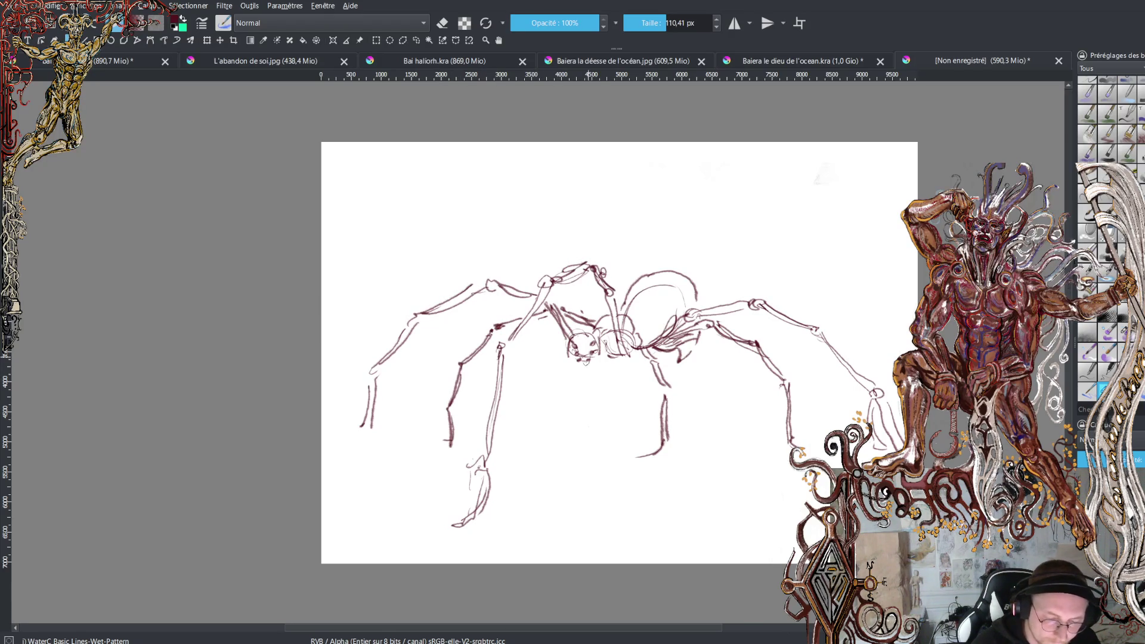
mouse_move(630, 349)
left_mouse_down()
mouse_move(618, 291)
mouse_move(628, 359)
left_mouse_up()
mouse_move(577, 332)
left_mouse_down()
mouse_move(555, 297)
mouse_move(572, 341)
mouse_move(626, 368)
left_mouse_up()
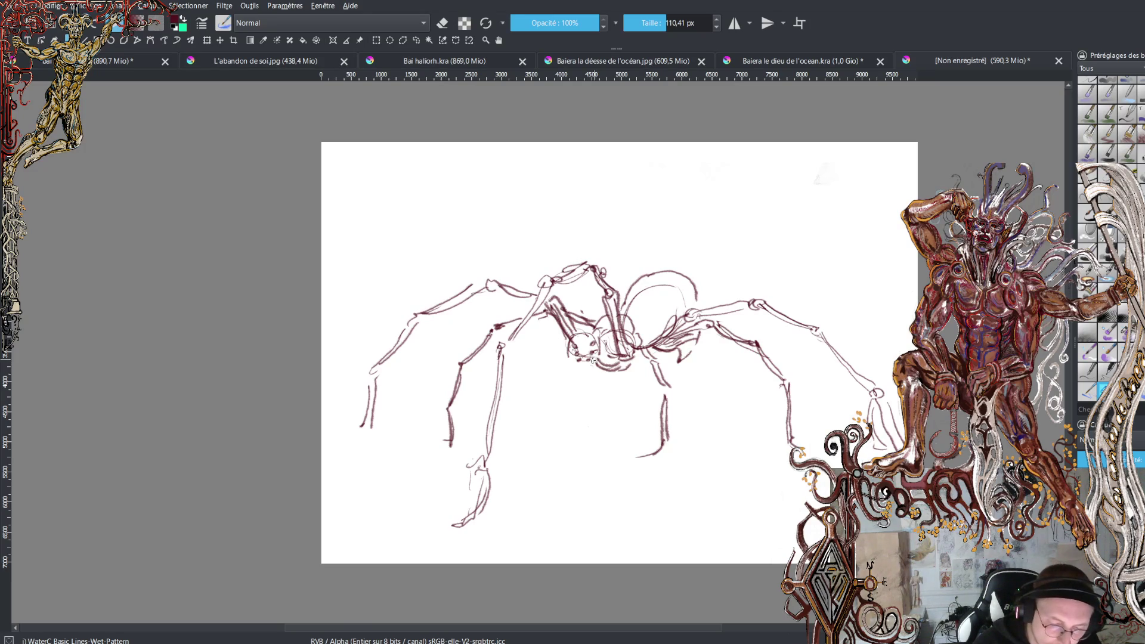
mouse_move(574, 358)
left_mouse_down()
mouse_move(569, 339)
mouse_move(572, 374)
mouse_move(595, 373)
mouse_move(575, 371)
mouse_move(586, 389)
mouse_move(604, 371)
left_mouse_up()
scroll(533, 389, "up", 2)
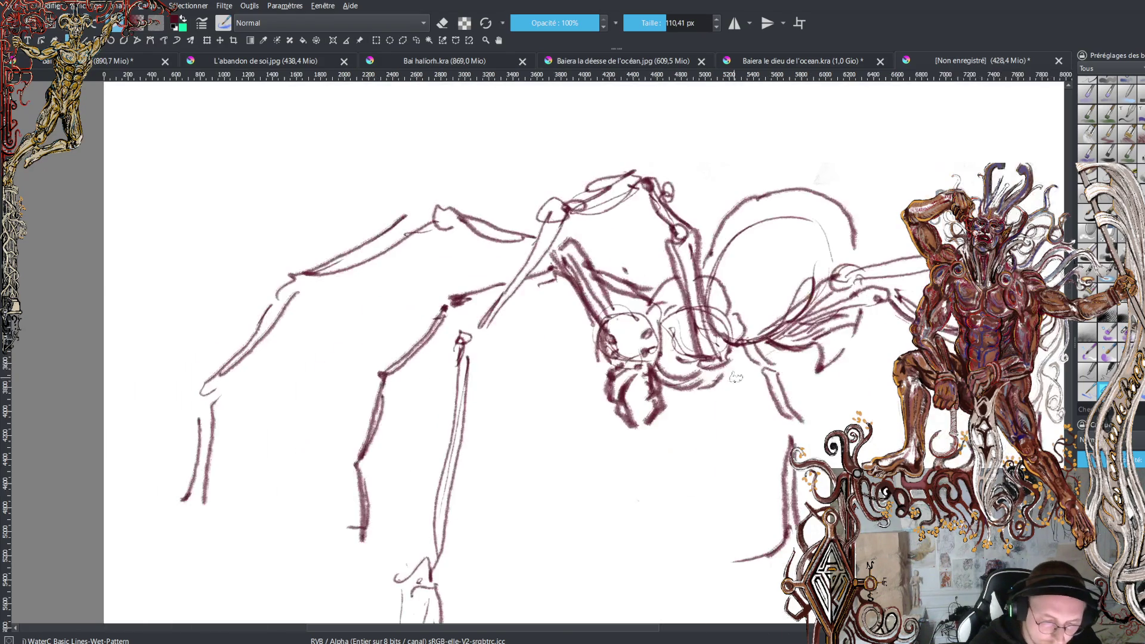
Undo the fang strokes and repaint the head with dark round eyes and heavy fangs
key("ctrl+z")
key("ctrl+z")
key("ctrl+z")
key("ctrl+z")
mouse_move(588, 361)
left_mouse_down()
mouse_move(606, 370)
mouse_move(592, 382)
mouse_move(651, 379)
mouse_move(648, 369)
left_mouse_up()
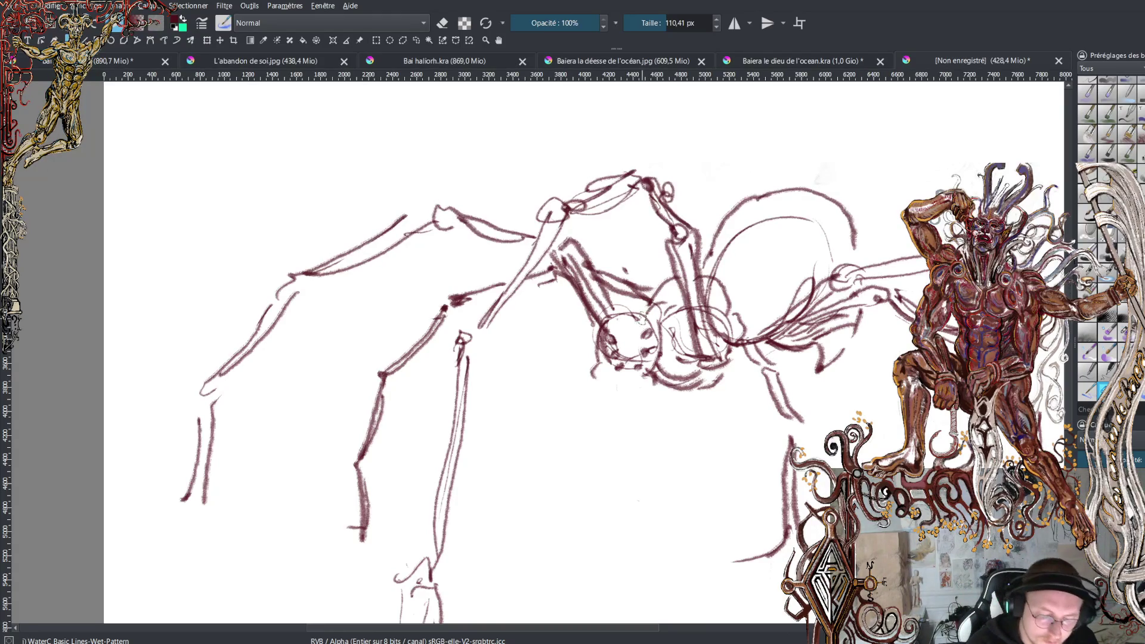
left_click(617, 338)
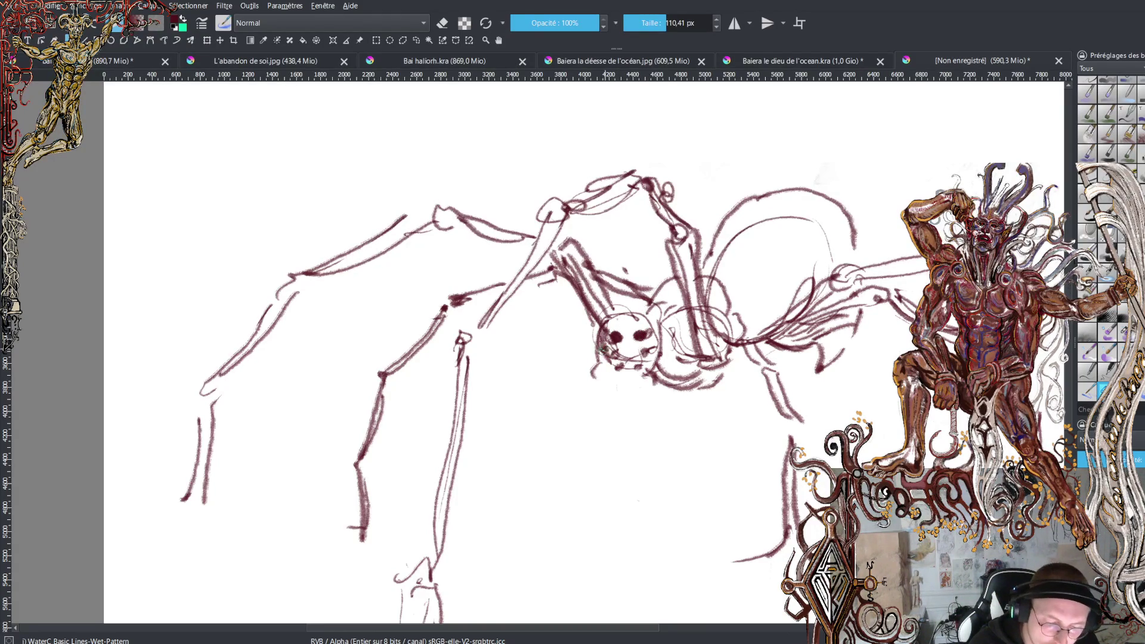
left_click(654, 349)
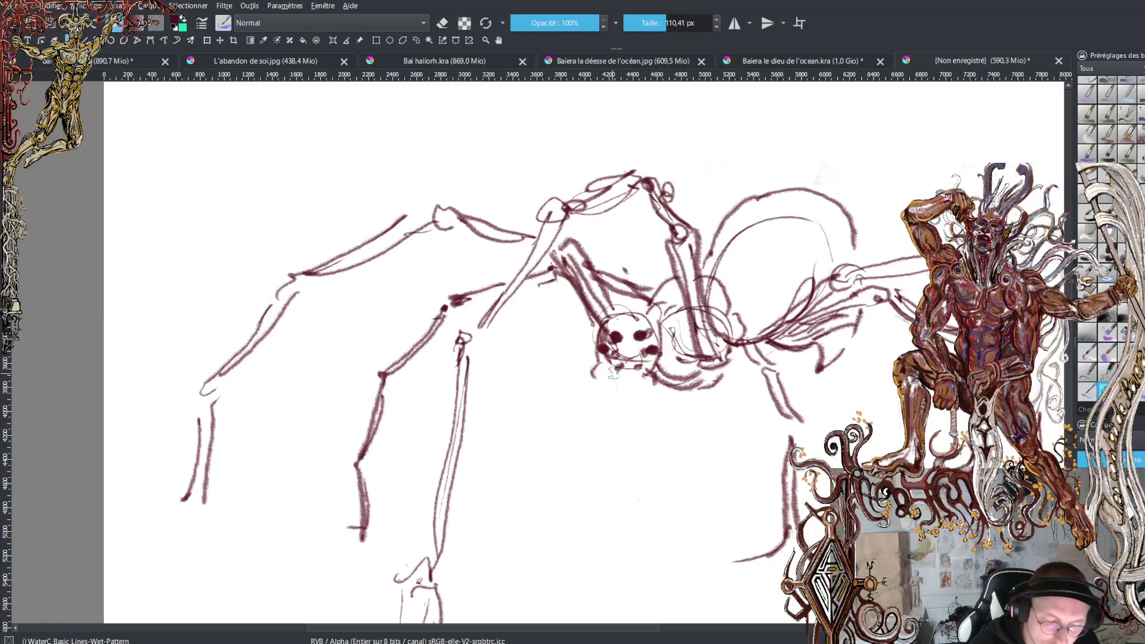
mouse_move(621, 358)
left_mouse_down()
mouse_move(585, 367)
mouse_move(594, 364)
left_mouse_up()
mouse_move(635, 360)
left_mouse_down()
mouse_move(665, 371)
mouse_move(587, 380)
mouse_move(612, 368)
mouse_move(661, 386)
mouse_move(594, 395)
mouse_move(659, 366)
left_mouse_up()
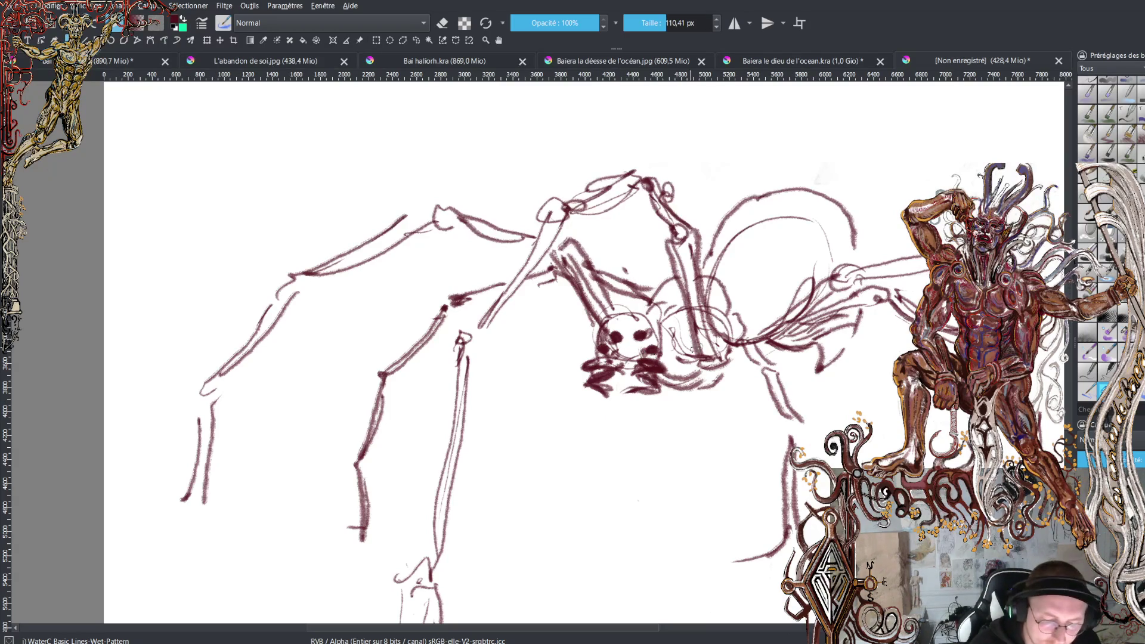
key("x")
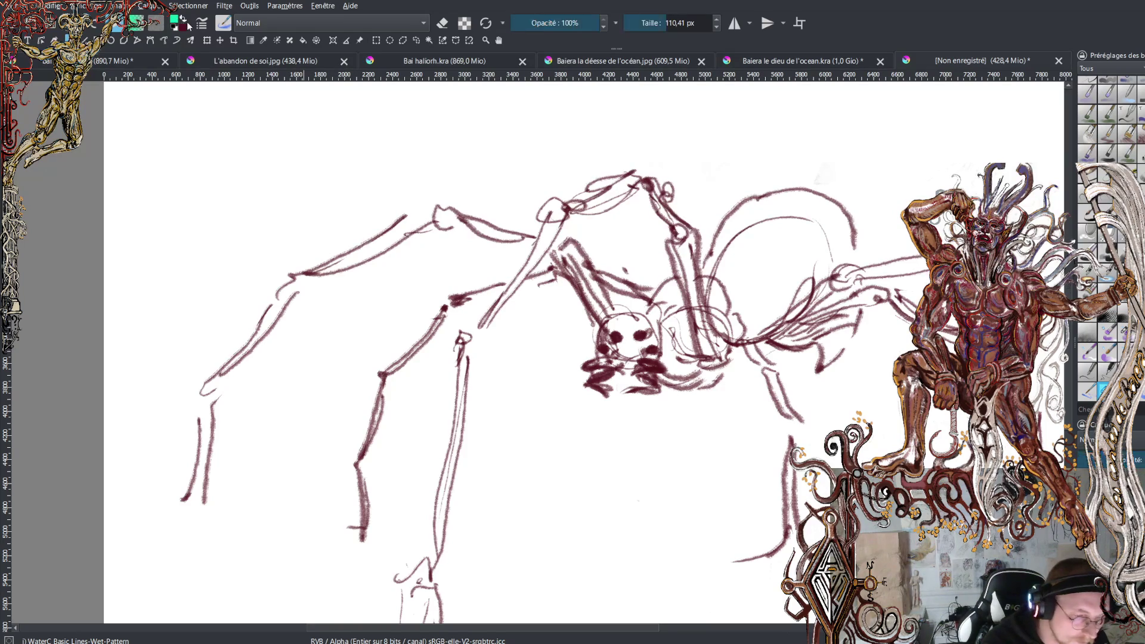
Switch to black and hatch loose strokes over the body area beside the head
key("d")
mouse_move(680, 322)
left_mouse_down()
mouse_move(648, 315)
mouse_move(678, 315)
mouse_move(643, 301)
mouse_move(659, 279)
mouse_move(719, 295)
mouse_move(722, 316)
mouse_move(730, 281)
mouse_move(737, 335)
left_mouse_up()
mouse_move(686, 382)
left_mouse_down()
mouse_move(668, 365)
mouse_move(662, 316)
mouse_move(674, 358)
mouse_move(707, 379)
mouse_move(730, 371)
mouse_move(741, 347)
left_mouse_up()
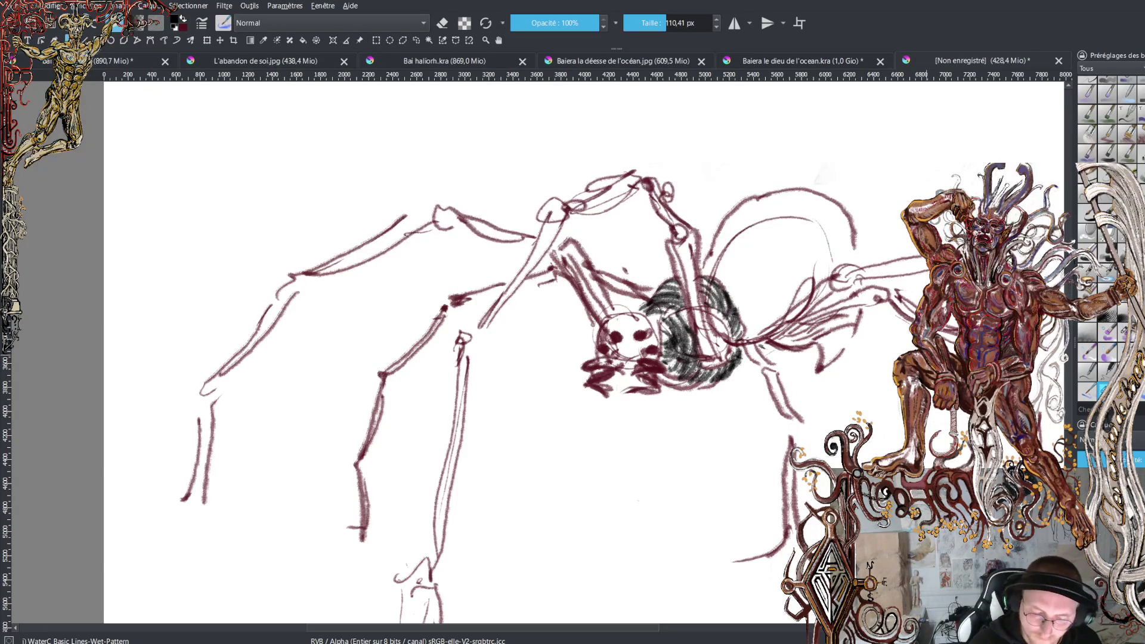
mouse_move(737, 349)
left_mouse_down()
mouse_move(844, 321)
mouse_move(836, 344)
left_mouse_up()
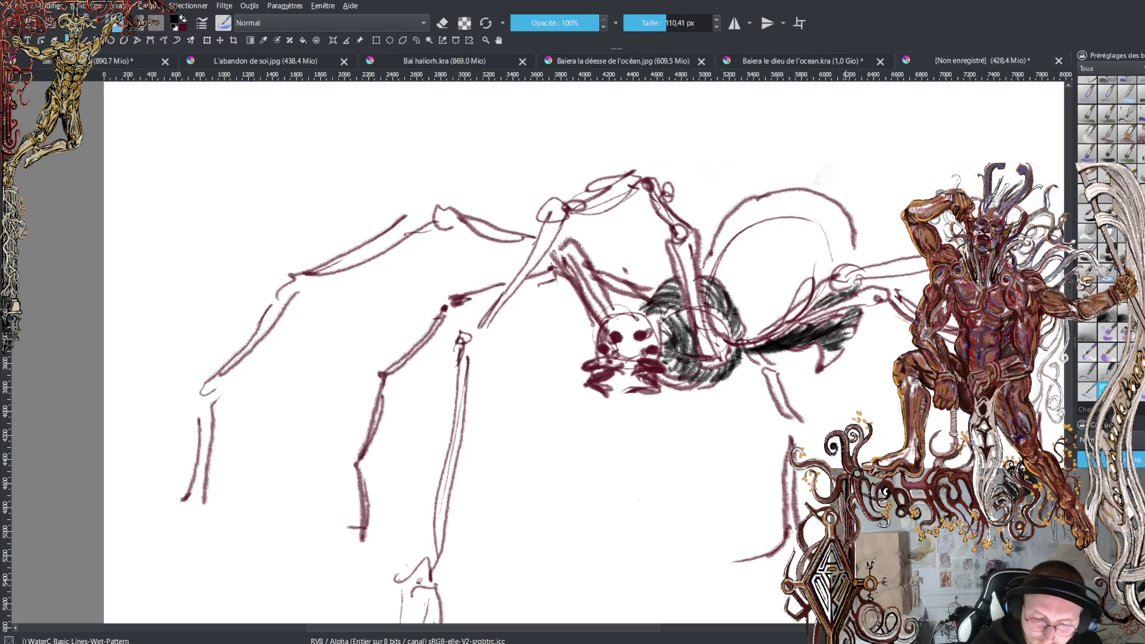
mouse_move(743, 322)
left_mouse_down()
mouse_move(762, 329)
mouse_move(770, 313)
mouse_move(739, 306)
mouse_move(733, 263)
mouse_move(719, 268)
mouse_move(725, 248)
mouse_move(814, 206)
mouse_move(737, 215)
mouse_move(730, 272)
mouse_move(742, 234)
mouse_move(788, 213)
mouse_move(828, 220)
mouse_move(764, 295)
mouse_move(739, 292)
mouse_move(750, 262)
mouse_move(796, 230)
mouse_move(763, 295)
left_mouse_up()
Outline the top and right side of the hatched abdomen and trace the front leg contour
mouse_move(769, 235)
left_mouse_down()
mouse_move(799, 187)
mouse_move(776, 248)
mouse_move(769, 203)
left_mouse_up()
mouse_move(719, 269)
left_mouse_down()
mouse_move(711, 236)
mouse_move(776, 189)
mouse_move(815, 189)
mouse_move(875, 242)
mouse_move(874, 262)
mouse_move(808, 192)
mouse_move(873, 267)
left_mouse_up()
mouse_move(864, 312)
left_mouse_down()
mouse_move(853, 346)
mouse_move(819, 373)
left_mouse_up()
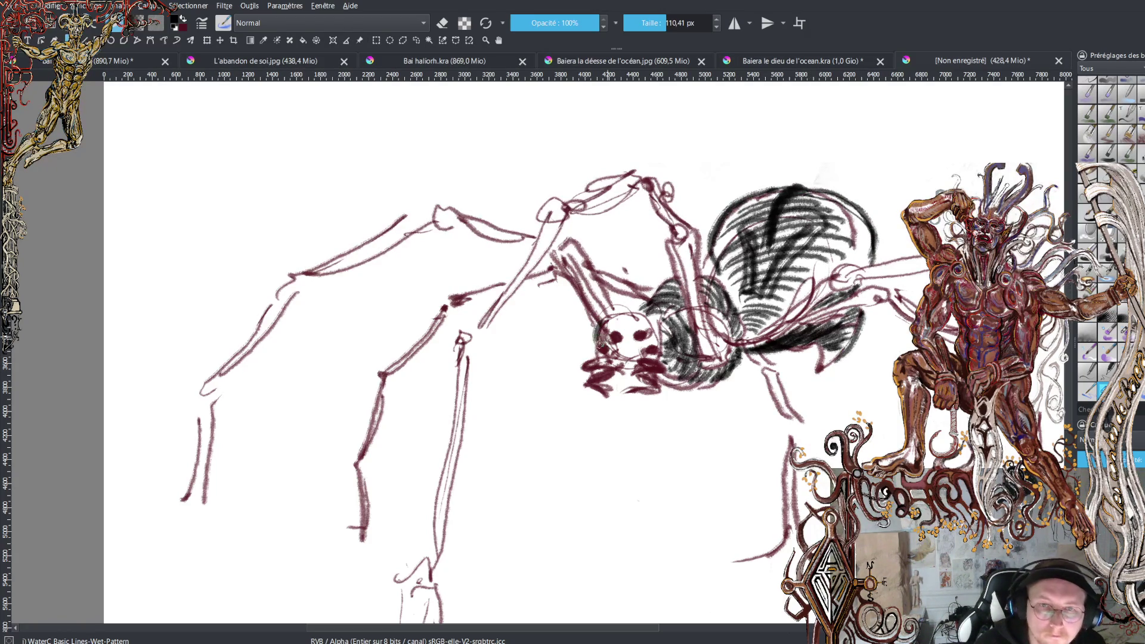
left_click_drag(599, 332, 647, 317)
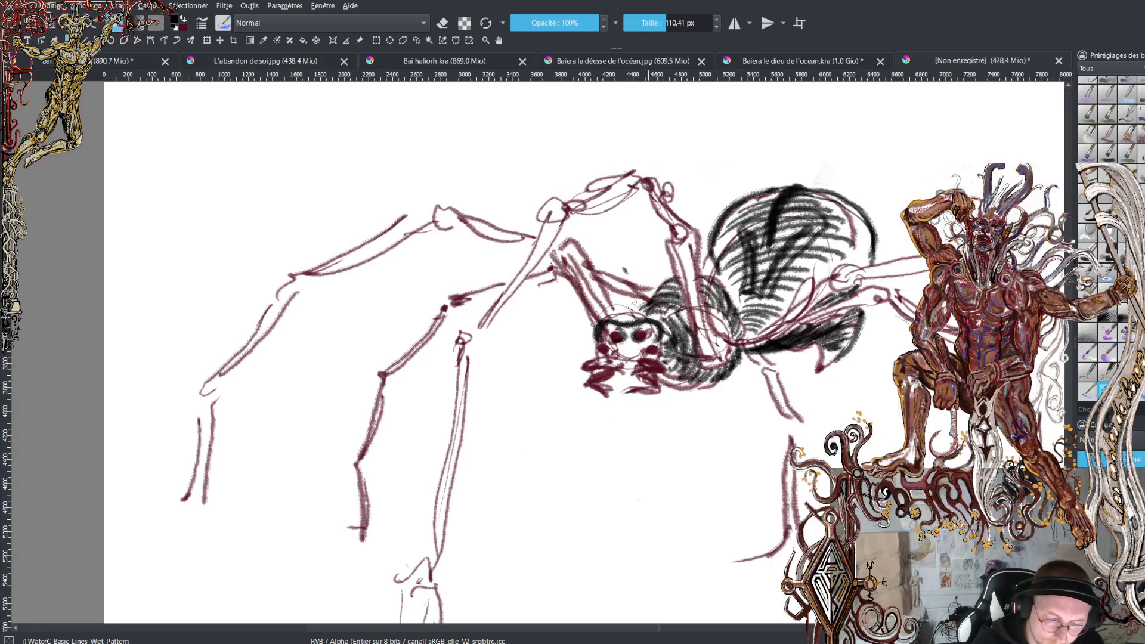
mouse_move(704, 365)
left_mouse_down()
mouse_move(663, 239)
mouse_move(685, 235)
mouse_move(658, 223)
mouse_move(636, 190)
mouse_move(659, 174)
mouse_move(694, 222)
mouse_move(672, 237)
left_mouse_up()
Trace bold black contours along the front legs' upper segment, joint and lower leg
mouse_move(647, 166)
left_mouse_down()
mouse_move(639, 188)
mouse_move(573, 216)
mouse_move(564, 185)
mouse_move(626, 188)
mouse_move(564, 228)
mouse_move(484, 335)
mouse_move(468, 326)
mouse_move(555, 192)
left_mouse_up()
mouse_move(482, 340)
left_mouse_down()
mouse_move(459, 482)
mouse_move(434, 555)
mouse_move(421, 544)
left_mouse_up()
mouse_move(445, 398)
left_mouse_down()
mouse_move(446, 365)
mouse_move(423, 557)
mouse_move(444, 569)
mouse_move(420, 600)
left_mouse_up()
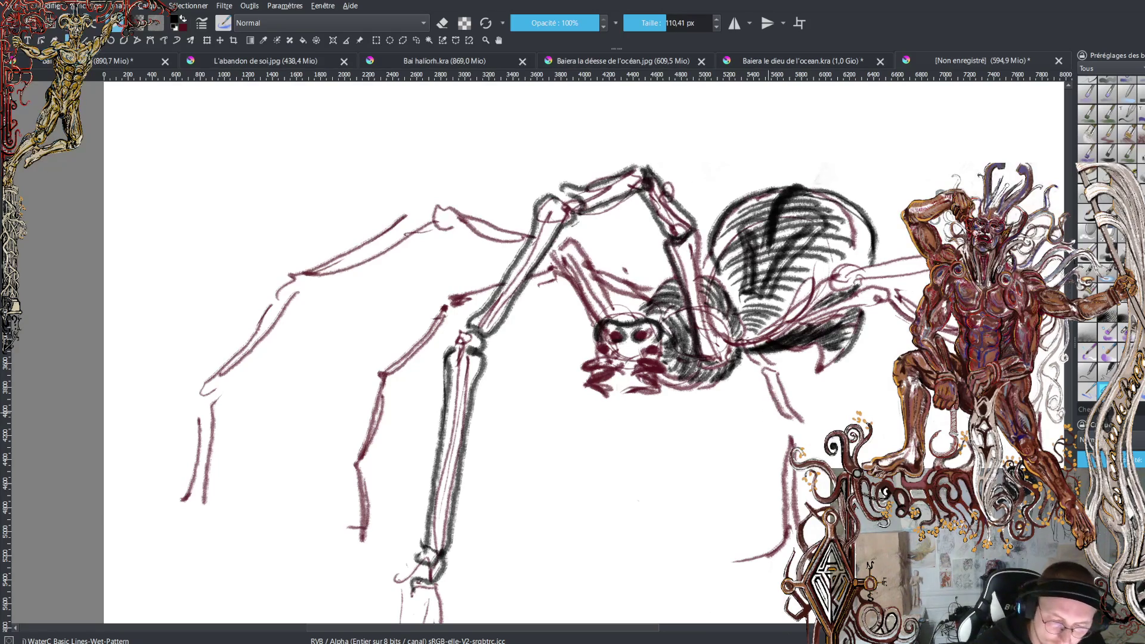
mouse_move(692, 239)
left_mouse_down()
mouse_move(729, 370)
mouse_move(704, 349)
mouse_move(778, 341)
mouse_move(832, 274)
left_mouse_up()
Switch to dark red, sample a lighter mauve, and paint along the abdomen's lower edge
key("x")
mouse_move(768, 350)
left_mouse_down()
mouse_move(758, 343)
mouse_move(793, 323)
mouse_move(786, 331)
left_mouse_up()
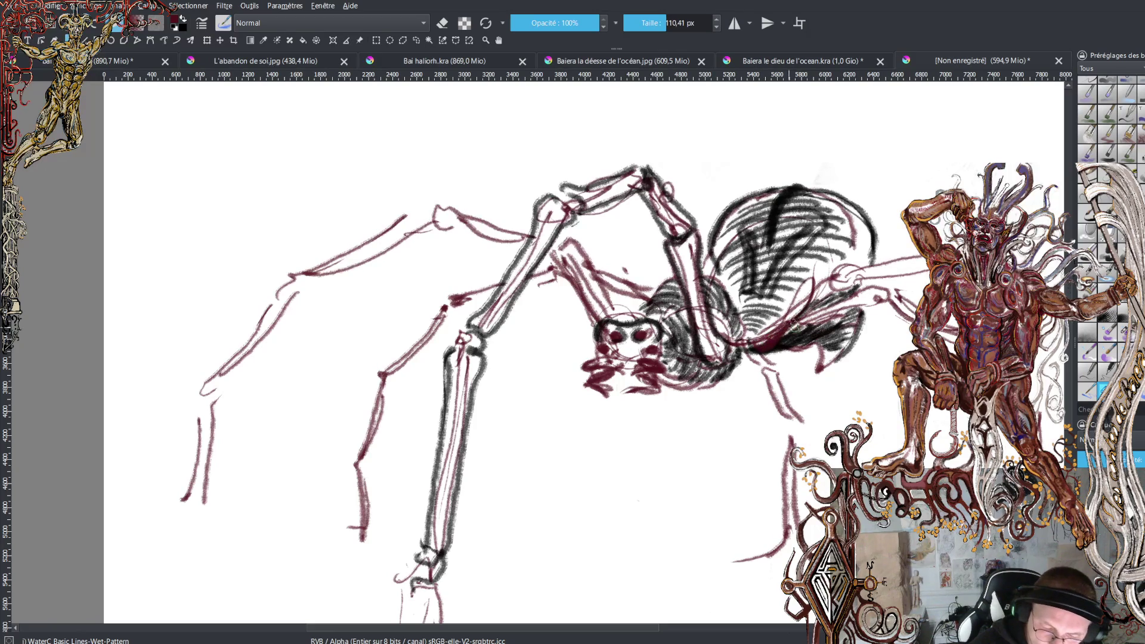
left_click(812, 306, "ctrl")
mouse_move(812, 280)
left_mouse_down()
mouse_move(754, 346)
mouse_move(802, 295)
left_mouse_up()
mouse_move(775, 340)
left_mouse_down()
mouse_move(844, 274)
mouse_move(955, 263)
left_mouse_up()
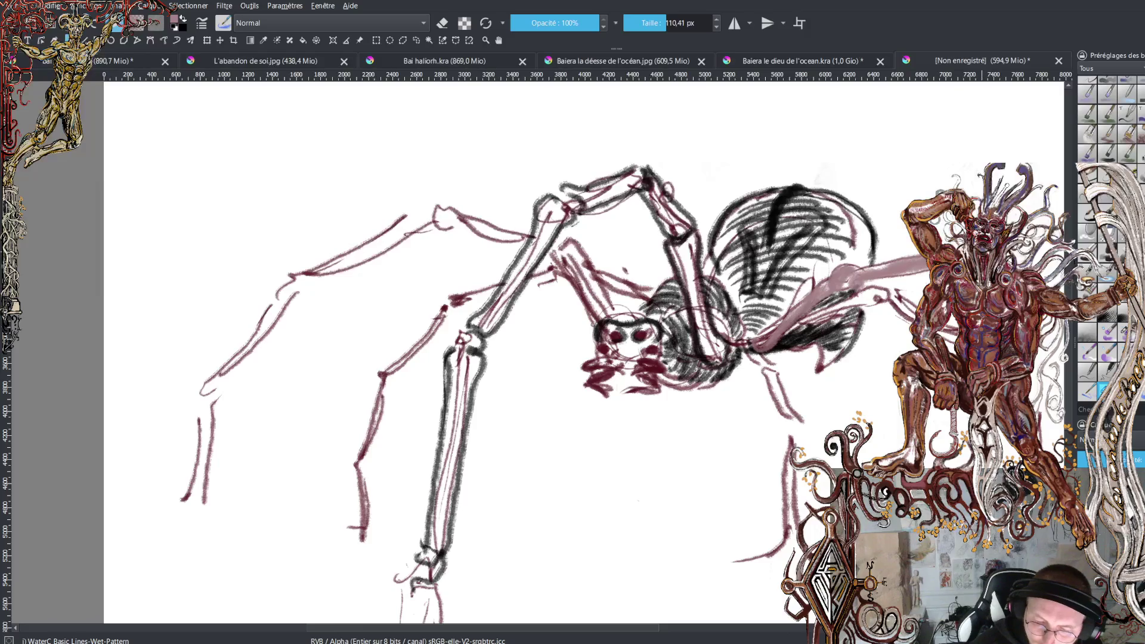
Paint mauve over the right, front and upper-left legs down to their tips
mouse_move(846, 338)
left_mouse_down()
mouse_move(782, 352)
mouse_move(444, 197)
mouse_move(305, 269)
left_mouse_up()
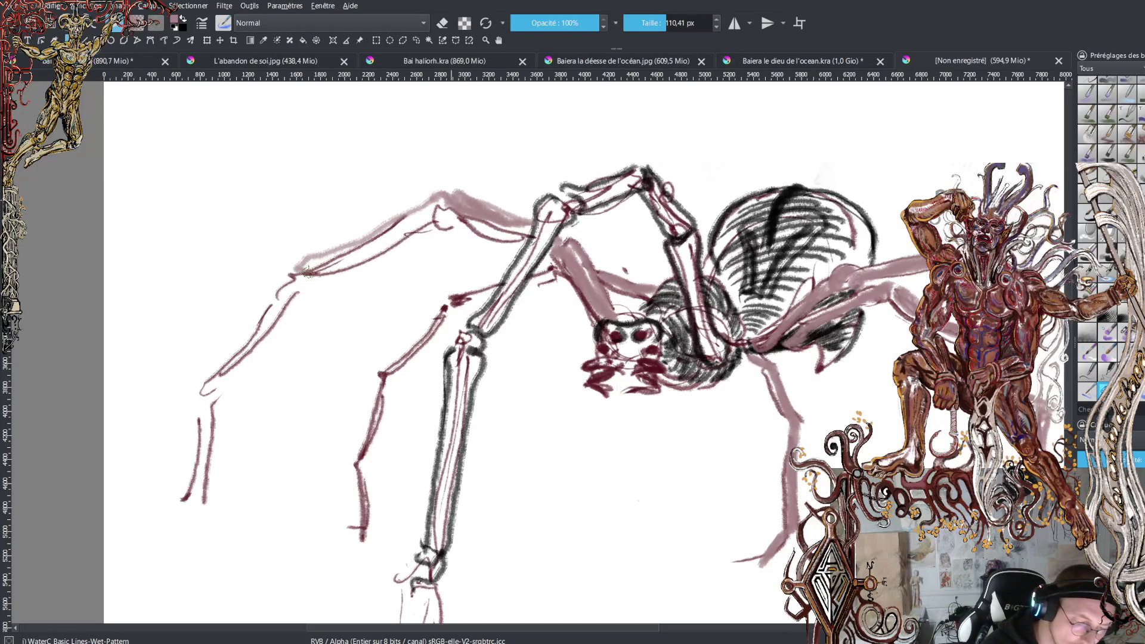
mouse_move(442, 206)
left_mouse_down()
mouse_move(311, 268)
mouse_move(206, 391)
left_mouse_up()
mouse_move(287, 280)
left_mouse_down()
mouse_move(203, 405)
mouse_move(186, 516)
left_mouse_up()
left_click_drag(206, 465, 179, 517)
left_click_drag(197, 408, 206, 474)
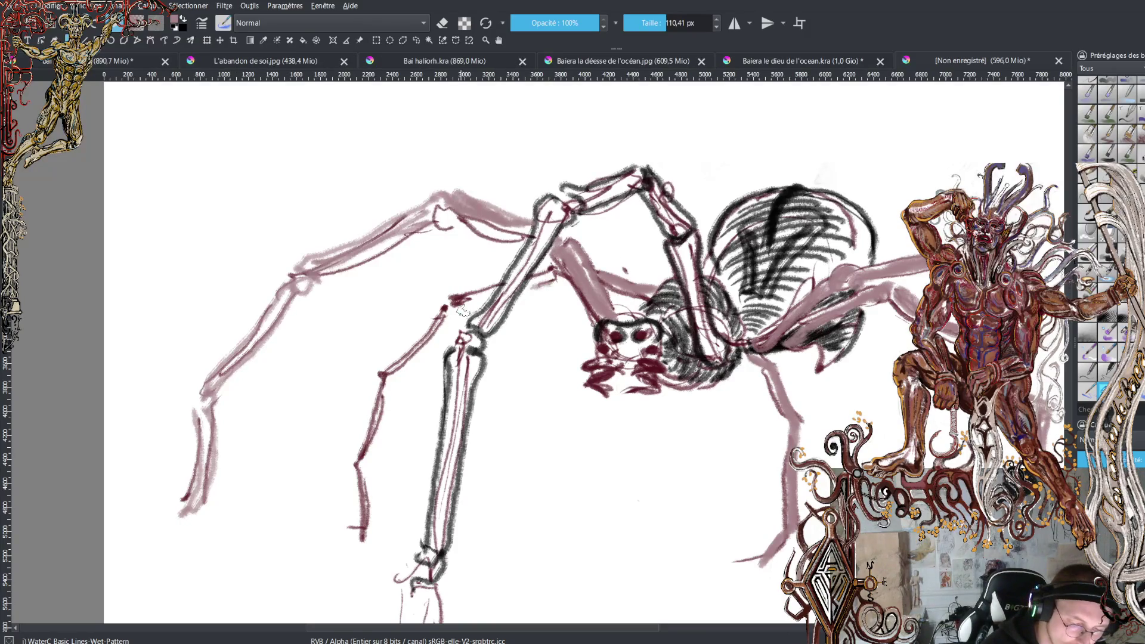
left_click_drag(456, 301, 501, 283)
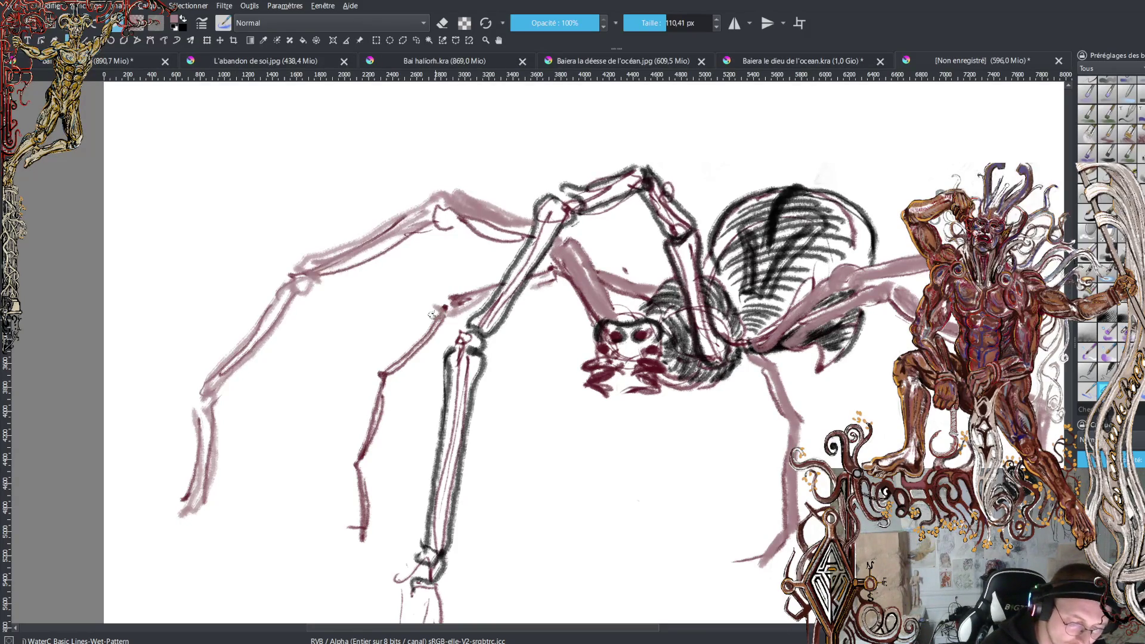
mouse_move(442, 310)
left_mouse_down()
mouse_move(371, 377)
mouse_move(373, 427)
mouse_move(343, 477)
mouse_move(353, 529)
left_mouse_up()
left_click_drag(199, 504, 164, 563)
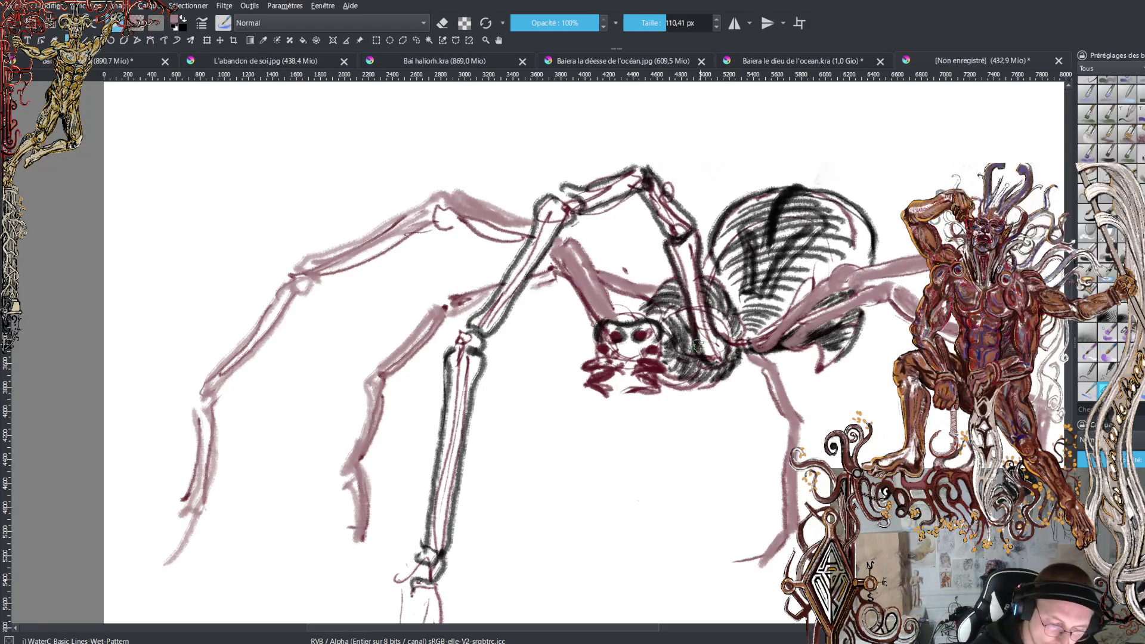
left_click_drag(673, 241, 713, 358)
mouse_move(675, 237)
left_mouse_down()
mouse_move(642, 200)
mouse_move(656, 167)
mouse_move(680, 215)
mouse_move(655, 167)
mouse_move(584, 179)
mouse_move(587, 196)
mouse_move(630, 179)
mouse_move(576, 214)
mouse_move(554, 206)
mouse_move(482, 325)
mouse_move(561, 218)
mouse_move(537, 253)
left_mouse_up()
mouse_move(461, 343)
left_mouse_down()
mouse_move(468, 359)
mouse_move(427, 506)
left_mouse_up()
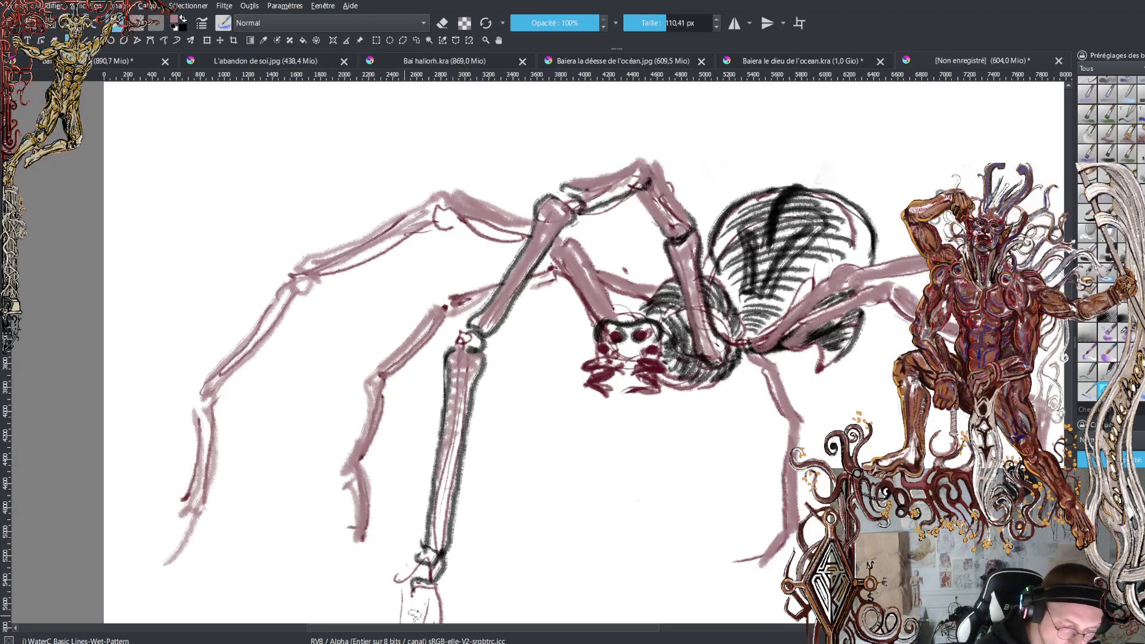
Add dark marks around the eyes and darken the abdomen's upper-left outline
left_click_drag(620, 328, 656, 329)
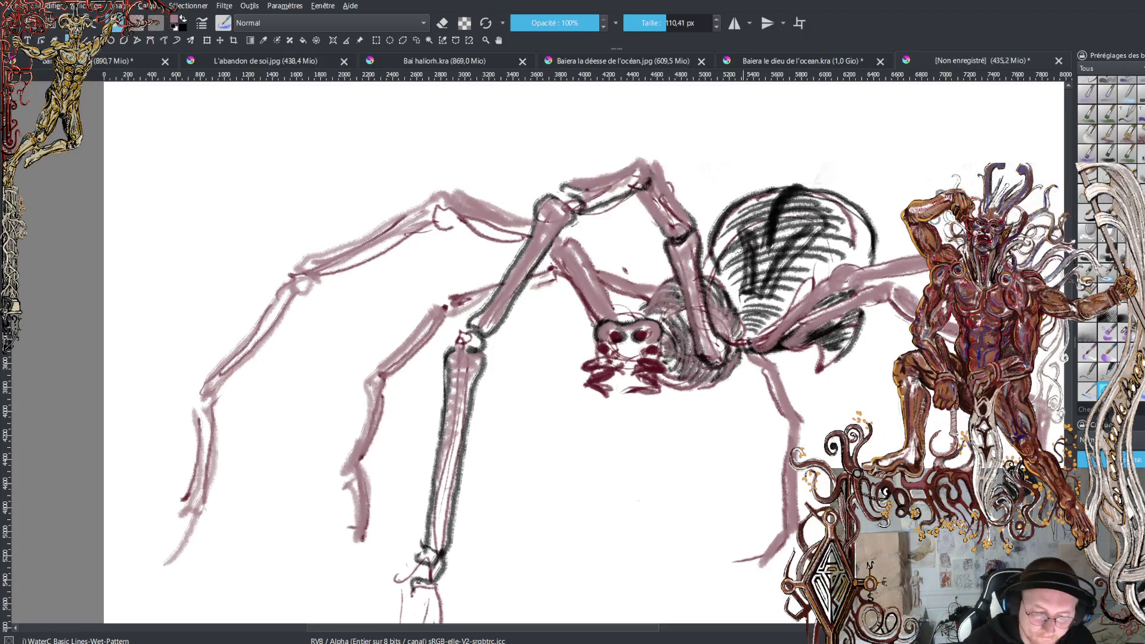
left_click_drag(722, 274, 756, 192)
left_click_drag(721, 250, 793, 181)
mouse_move(731, 221)
left_mouse_down()
mouse_move(802, 180)
mouse_move(853, 191)
mouse_move(892, 242)
mouse_move(864, 192)
mouse_move(878, 199)
mouse_move(896, 258)
left_mouse_up()
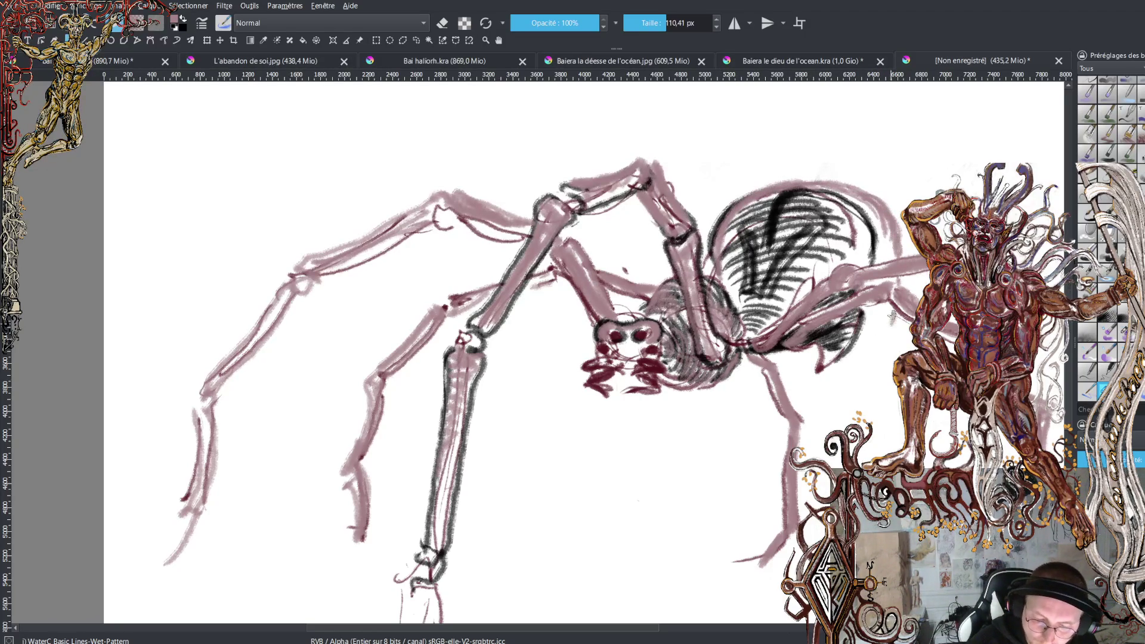
Shade the abdomen's lower right and hatch its upper area in black
mouse_move(869, 357)
left_mouse_down()
mouse_move(832, 367)
mouse_move(864, 322)
mouse_move(846, 303)
mouse_move(862, 313)
mouse_move(853, 331)
mouse_move(865, 331)
mouse_move(828, 365)
mouse_move(814, 357)
mouse_move(834, 351)
mouse_move(826, 375)
mouse_move(914, 285)
mouse_move(915, 263)
mouse_move(879, 195)
mouse_move(767, 179)
mouse_move(724, 217)
left_mouse_up()
key("d")
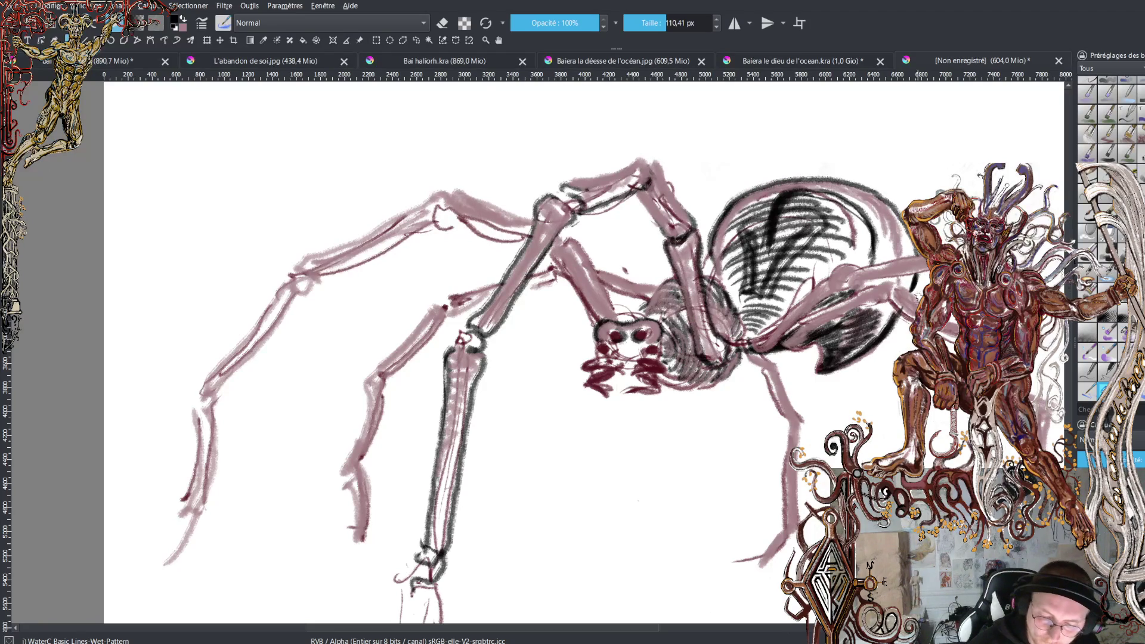
mouse_move(919, 280)
left_mouse_down()
mouse_move(905, 317)
mouse_move(877, 343)
mouse_move(907, 325)
mouse_move(871, 340)
mouse_move(913, 280)
mouse_move(871, 283)
mouse_move(919, 277)
mouse_move(877, 258)
mouse_move(895, 250)
mouse_move(874, 238)
mouse_move(900, 236)
mouse_move(868, 234)
mouse_move(847, 206)
mouse_move(856, 203)
mouse_move(805, 186)
mouse_move(781, 198)
mouse_move(771, 189)
mouse_move(777, 203)
mouse_move(758, 200)
mouse_move(729, 242)
mouse_move(723, 228)
mouse_move(724, 294)
mouse_move(740, 305)
mouse_move(871, 241)
left_mouse_up()
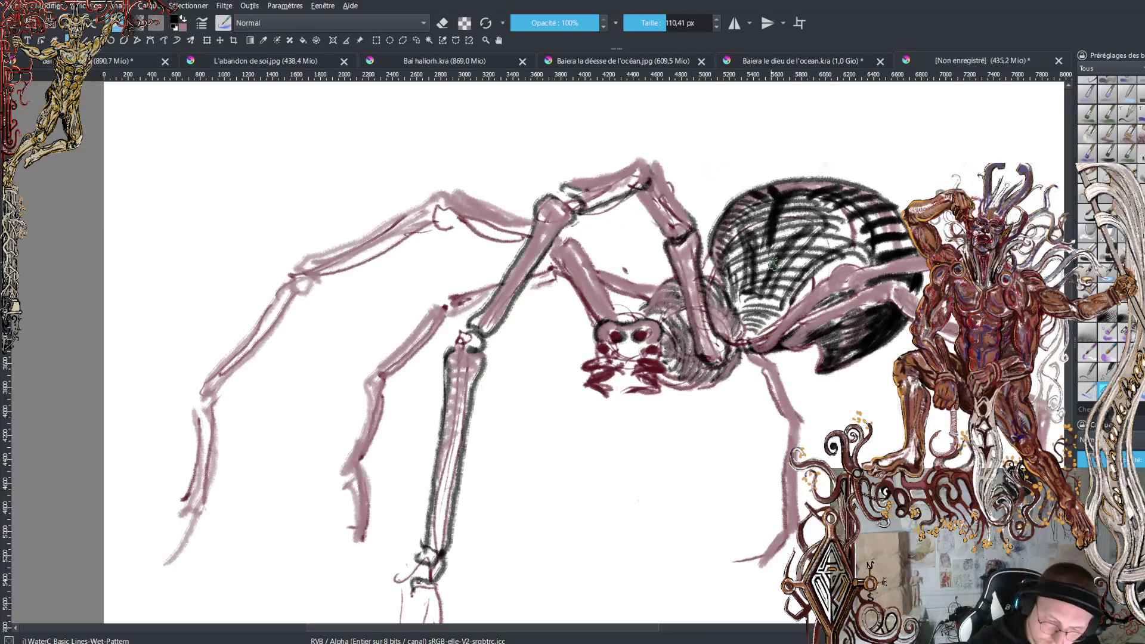
mouse_move(754, 214)
left_mouse_down()
mouse_move(802, 208)
mouse_move(758, 239)
mouse_move(774, 238)
mouse_move(758, 247)
mouse_move(769, 261)
mouse_move(752, 268)
mouse_move(764, 283)
mouse_move(753, 297)
mouse_move(786, 302)
mouse_move(785, 334)
mouse_move(753, 343)
mouse_move(856, 266)
mouse_move(916, 252)
left_mouse_up()
Paint a pink leg reaching across the abdomen's right side
key("x")
key("x")
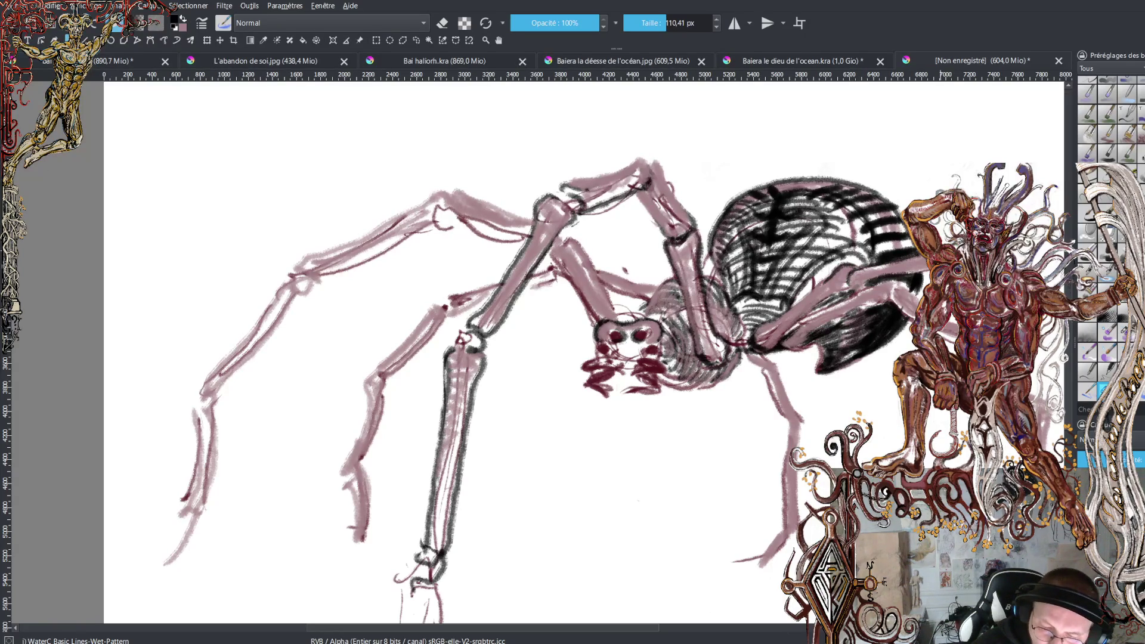
left_click_drag(874, 281, 921, 268)
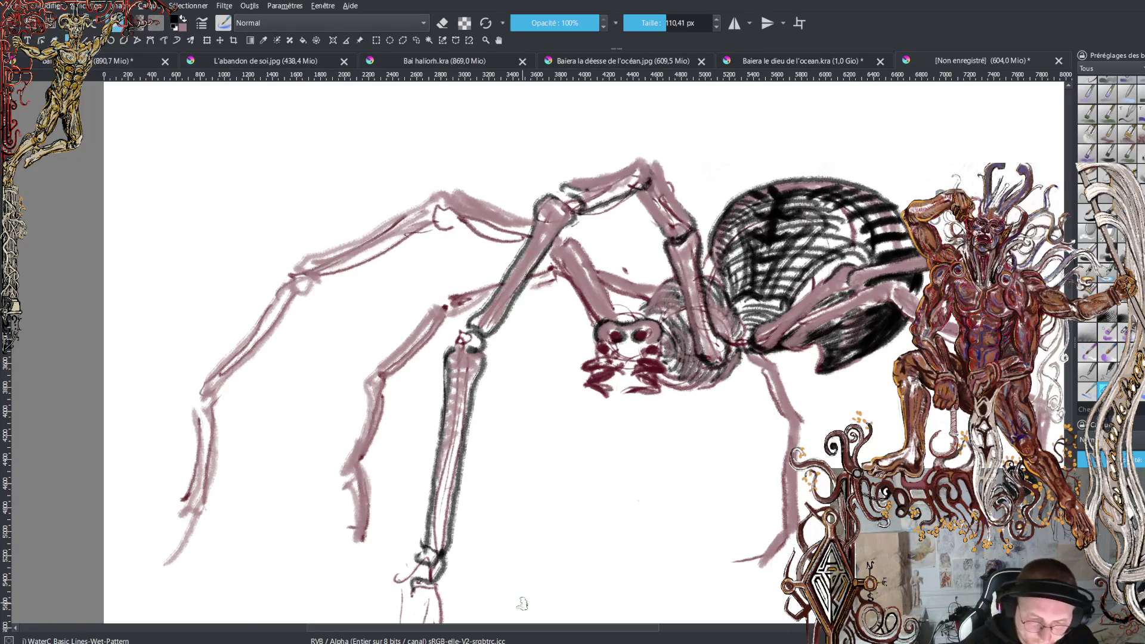
key("minus")
key("minus")
Extend the lower leg with a dark stroke and hatch the abdomen near the leg joint
key("plus")
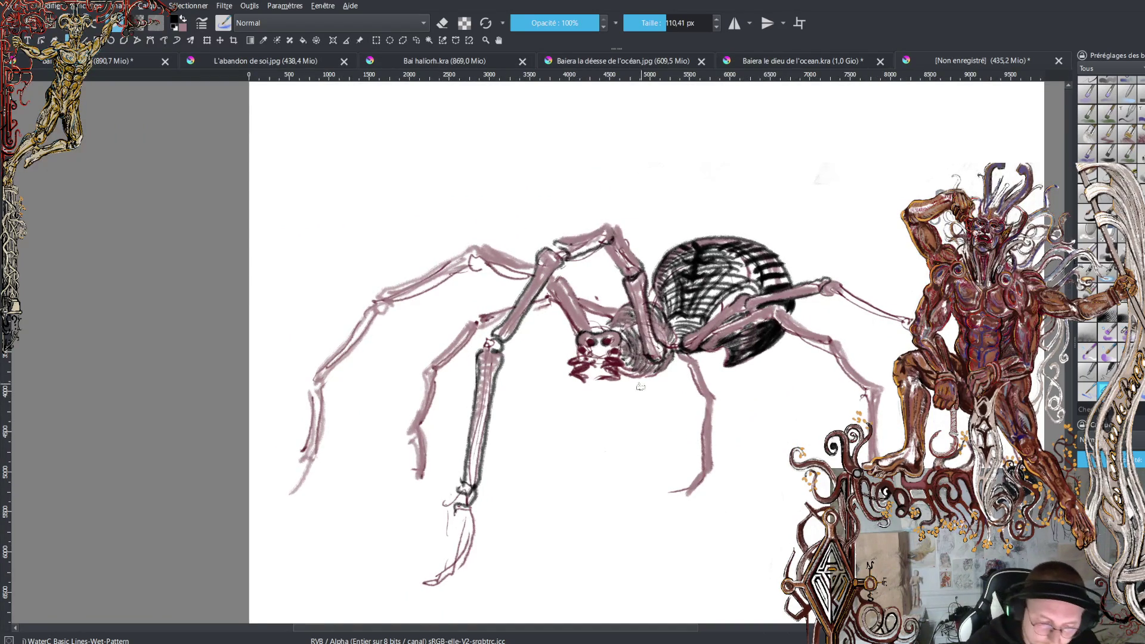
mouse_move(467, 496)
left_mouse_down()
mouse_move(481, 534)
mouse_move(477, 522)
mouse_move(471, 578)
mouse_move(486, 541)
mouse_move(488, 573)
left_mouse_up()
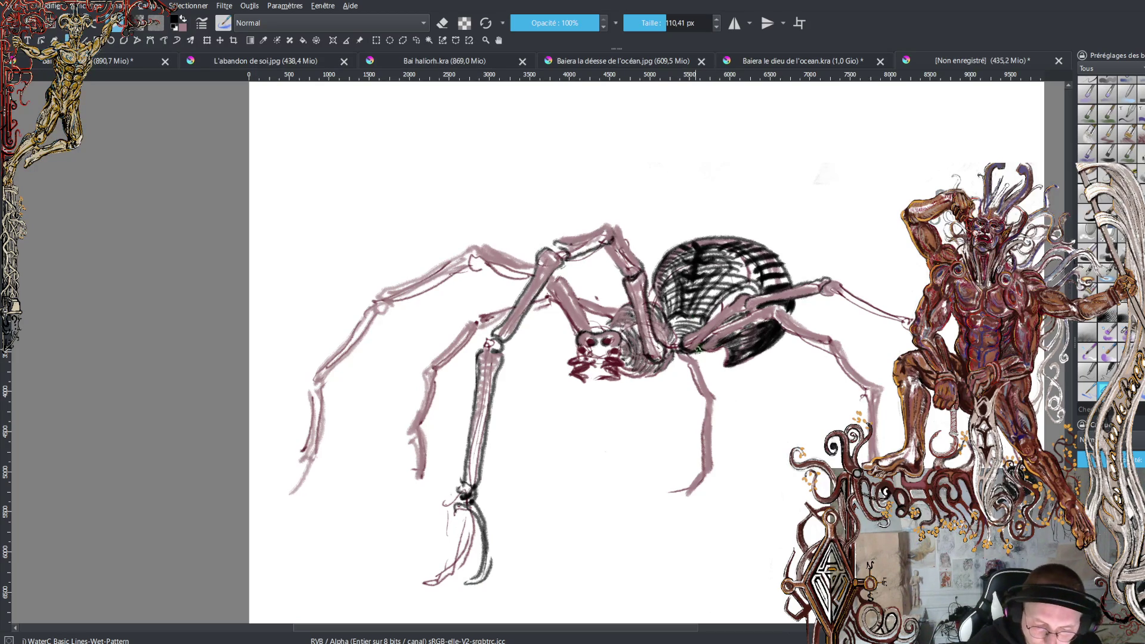
mouse_move(710, 332)
left_mouse_down()
mouse_move(818, 294)
mouse_move(911, 343)
left_mouse_up()
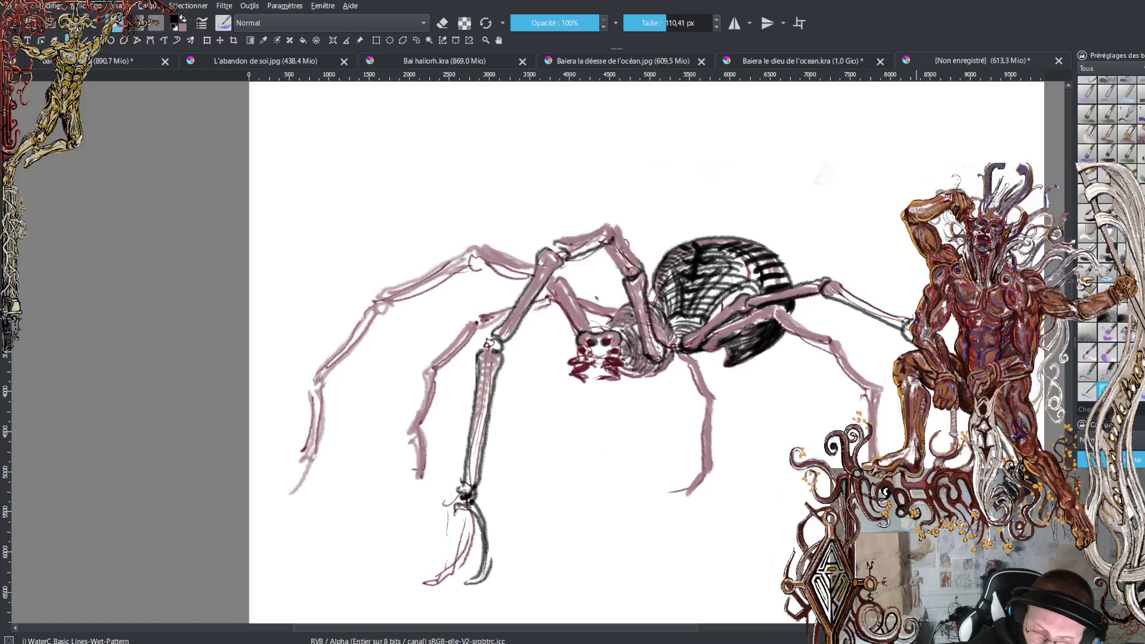
Outline the upper and lower right legs in dark grey, undoing the last strokes under the abdomen
mouse_move(907, 307)
left_mouse_down()
mouse_move(835, 270)
mouse_move(762, 289)
left_mouse_up()
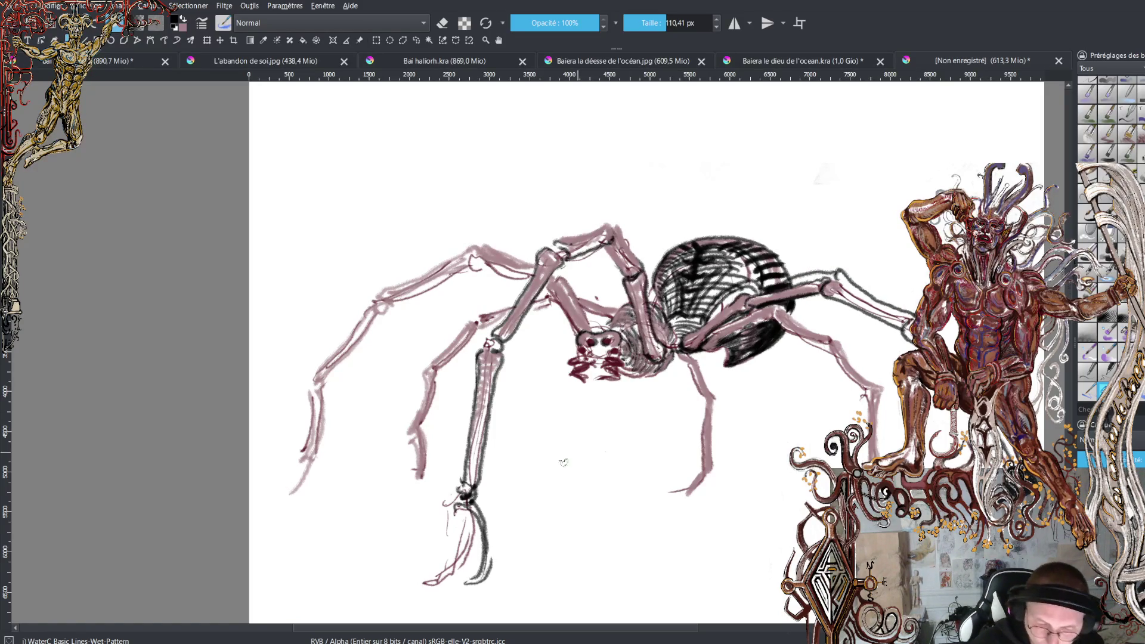
left_click_drag(832, 271, 752, 294)
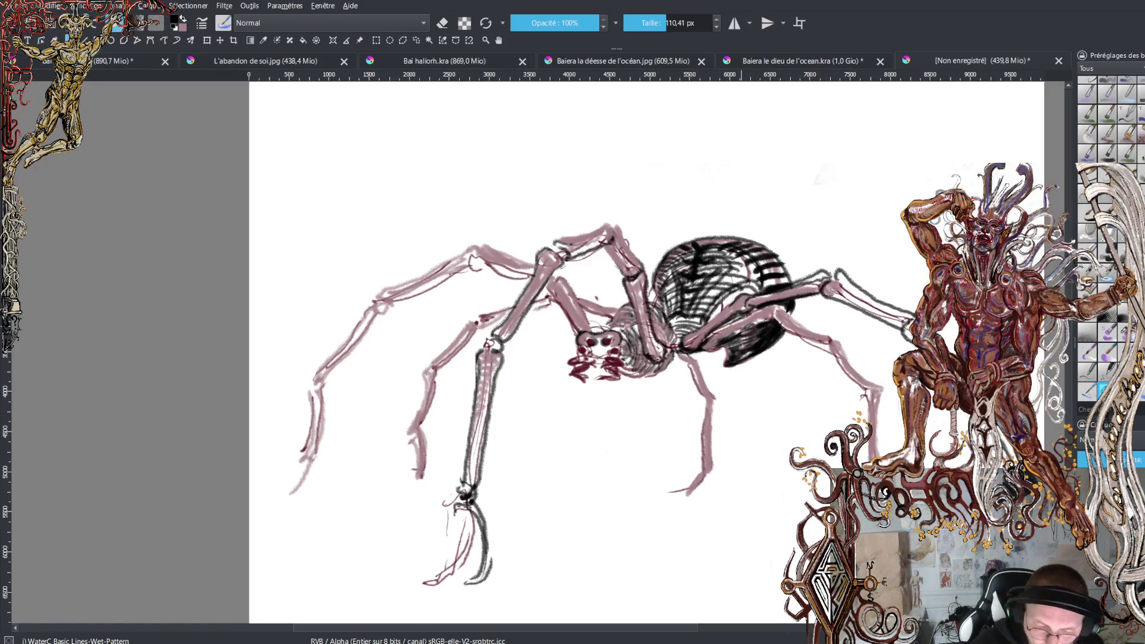
mouse_move(808, 327)
left_mouse_down()
mouse_move(844, 340)
mouse_move(892, 386)
mouse_move(888, 455)
left_mouse_up()
left_click_drag(886, 392, 881, 457)
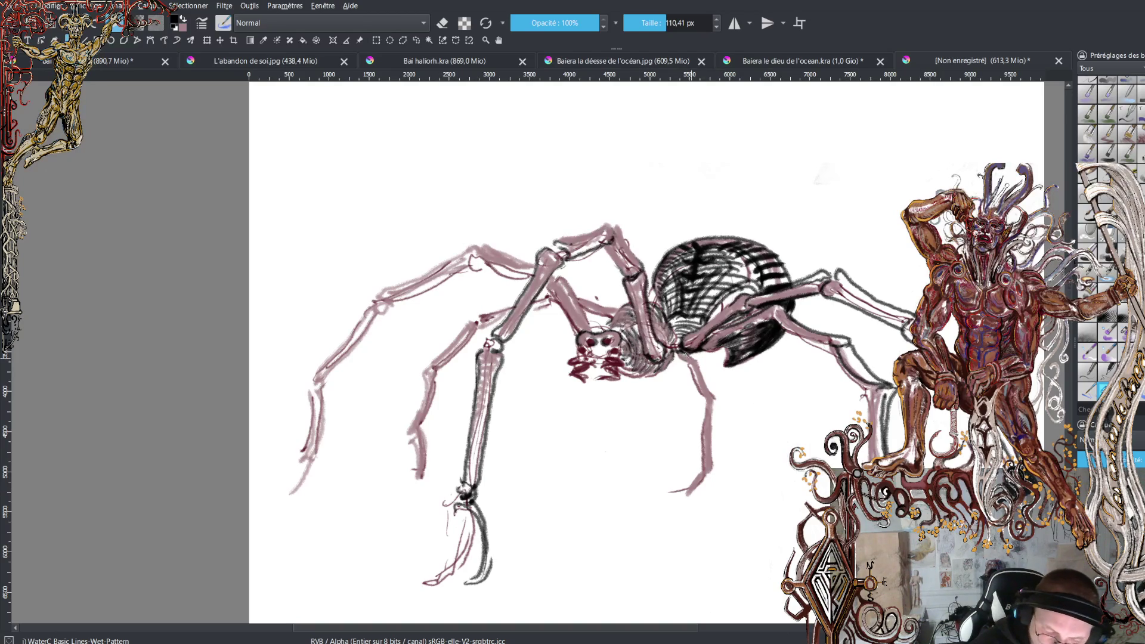
mouse_move(677, 358)
left_mouse_down()
mouse_move(704, 357)
mouse_move(691, 370)
mouse_move(698, 382)
mouse_move(707, 367)
mouse_move(711, 412)
mouse_move(722, 408)
mouse_move(695, 480)
mouse_move(720, 450)
mouse_move(668, 512)
left_mouse_up()
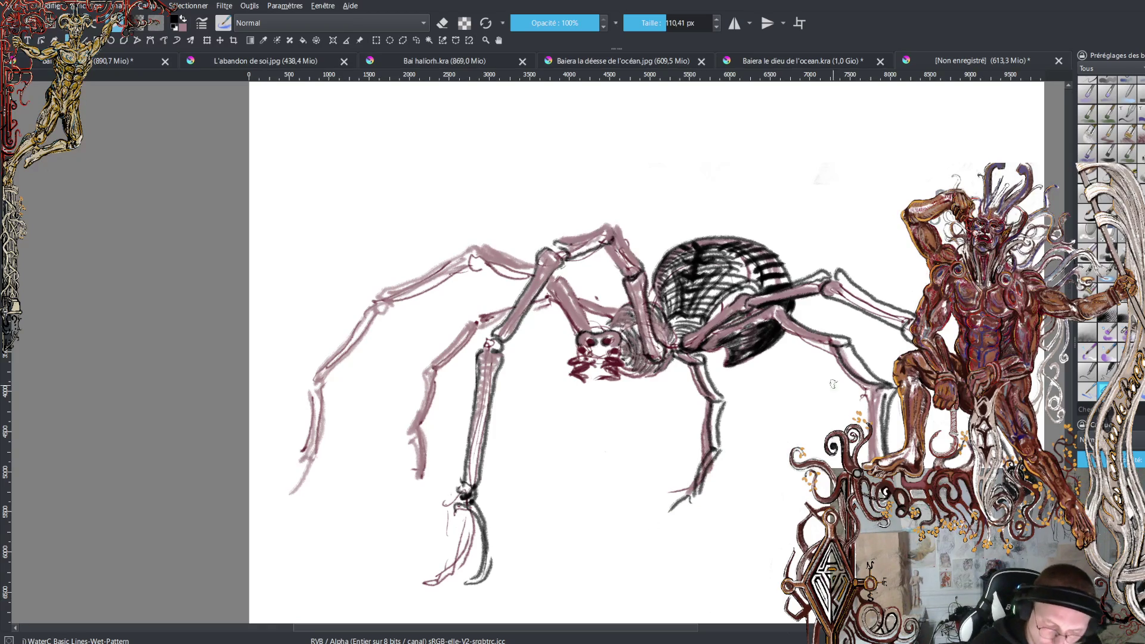
key("ctrl+z")
key("ctrl+z")
key("ctrl+z")
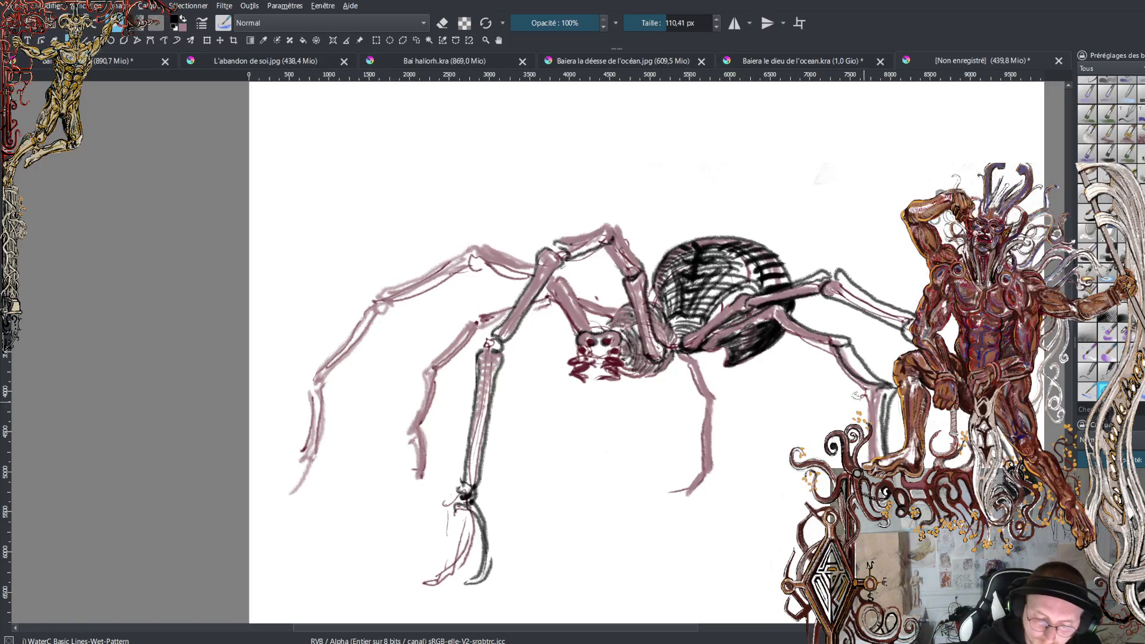
Erase the faint pink strokes below the front foot, return to black, and dab the left eye
key("e")
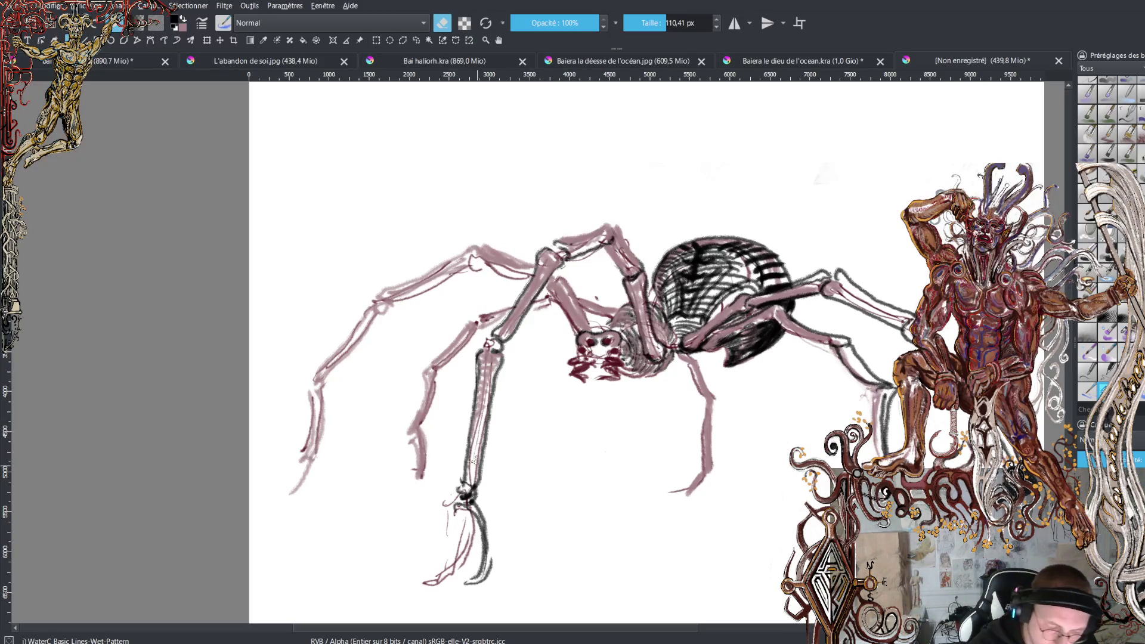
mouse_move(457, 528)
left_mouse_down()
mouse_move(435, 576)
mouse_move(453, 551)
mouse_move(451, 596)
mouse_move(469, 519)
mouse_move(456, 501)
mouse_move(457, 545)
mouse_move(459, 511)
left_mouse_up()
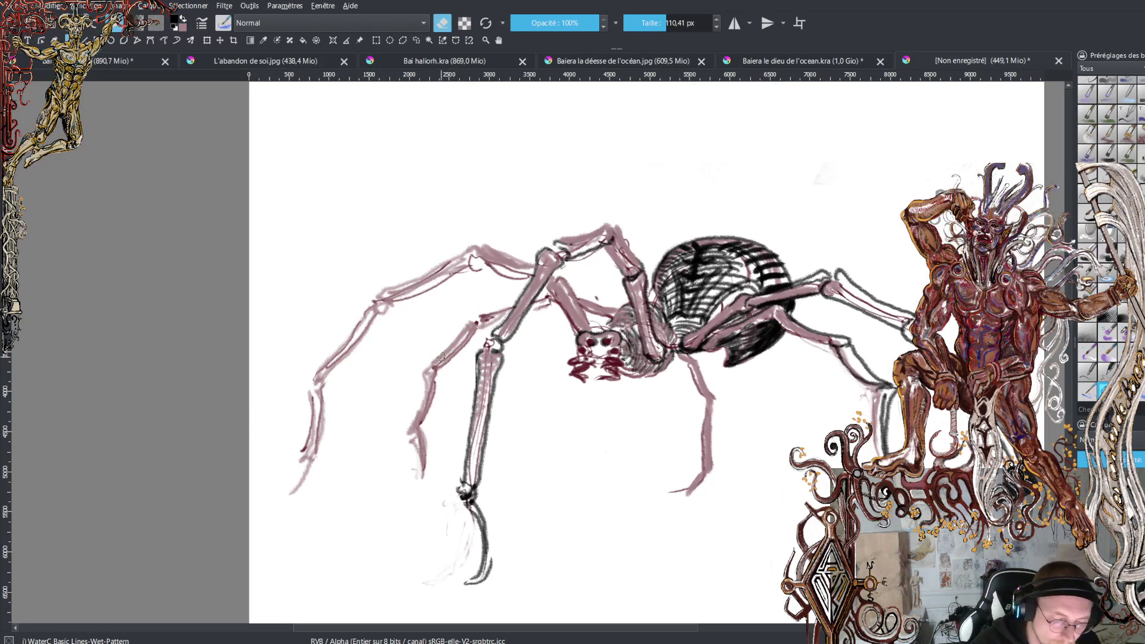
key("e")
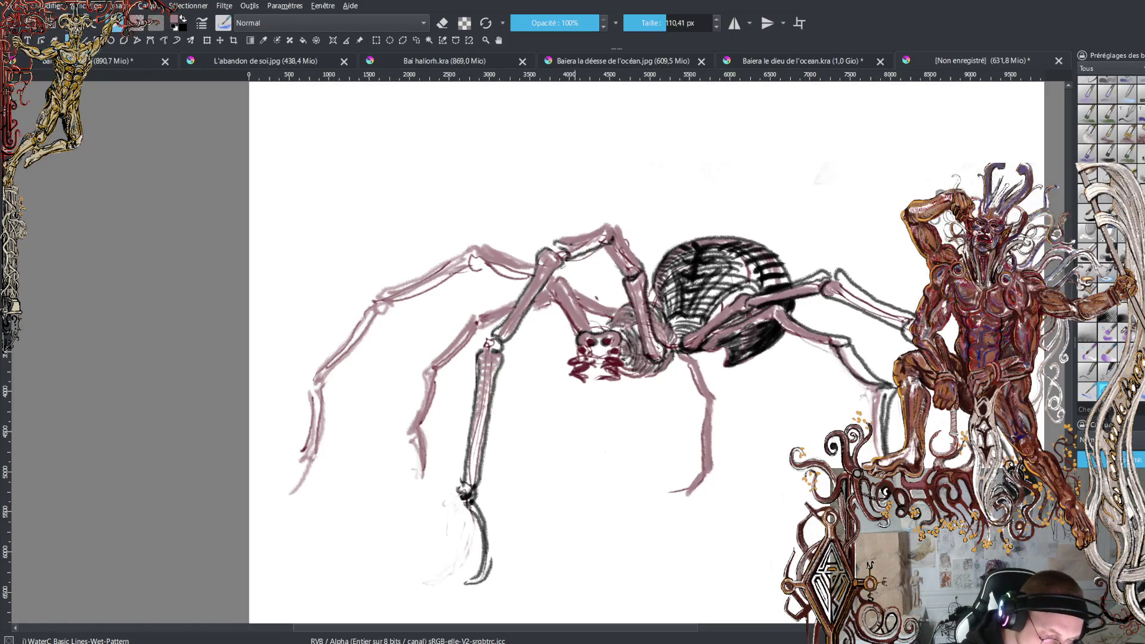
key("x")
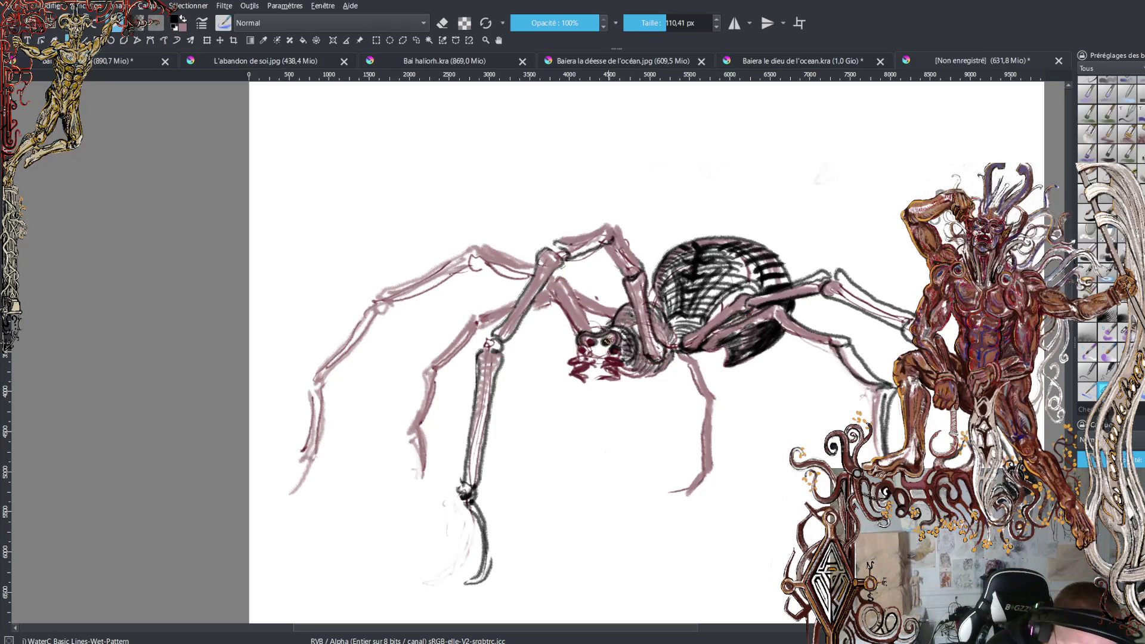
left_click(592, 345)
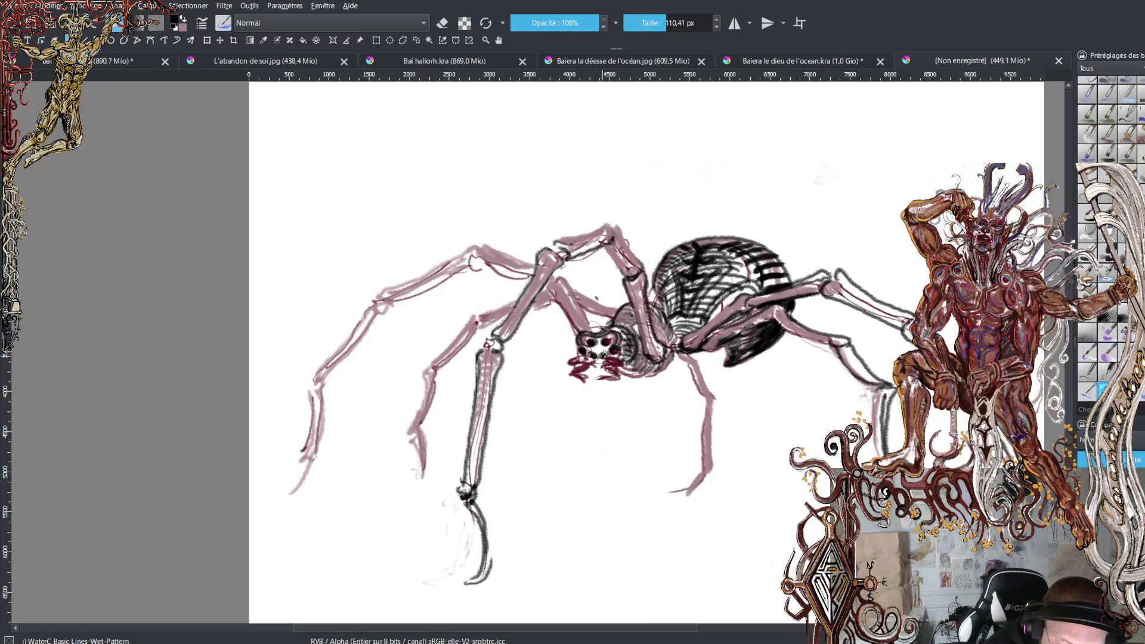
Darken the contours under the mouth, mandibles and head, discarding an eye stroke
left_click_drag(595, 349, 601, 352)
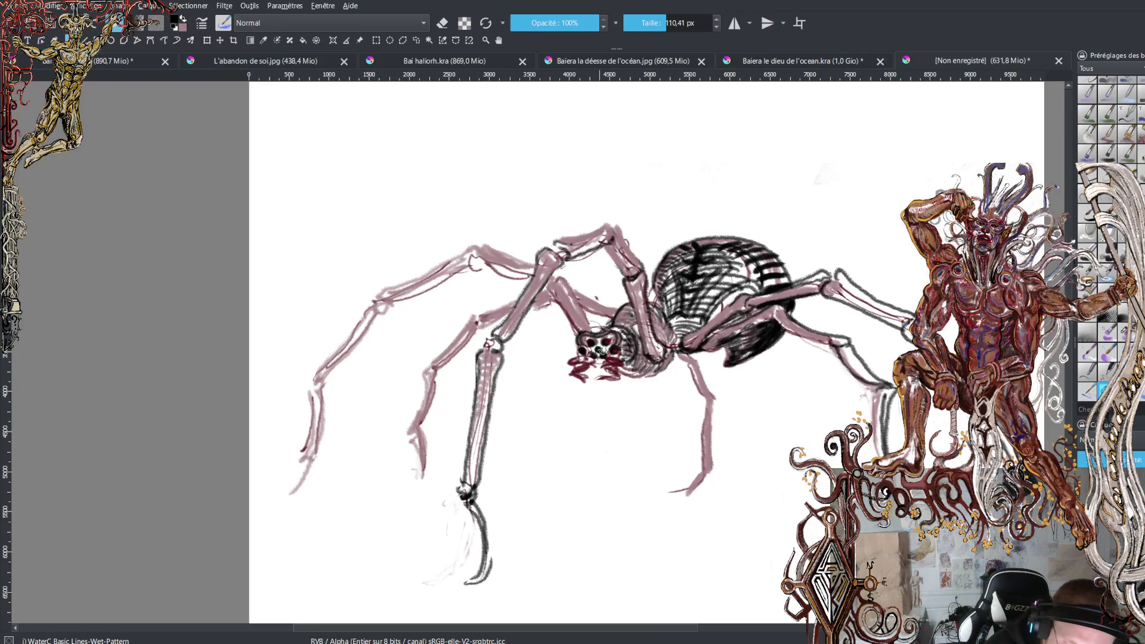
key("ctrl+z")
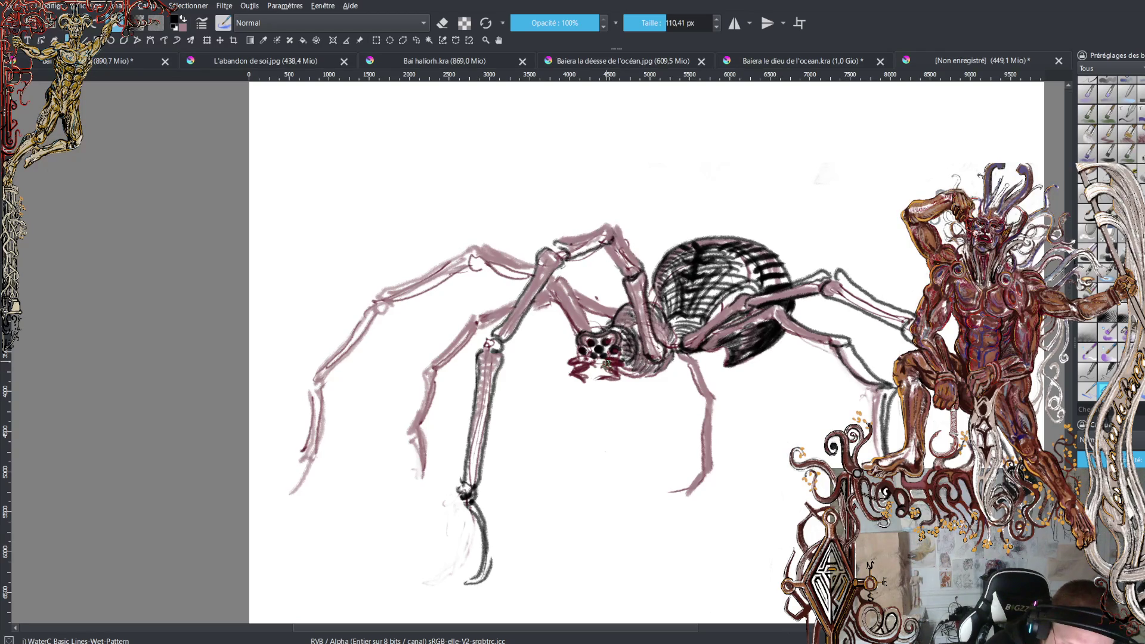
mouse_move(599, 388)
left_mouse_down()
mouse_move(631, 373)
mouse_move(617, 358)
mouse_move(597, 385)
mouse_move(561, 385)
mouse_move(586, 362)
mouse_move(569, 362)
left_mouse_up()
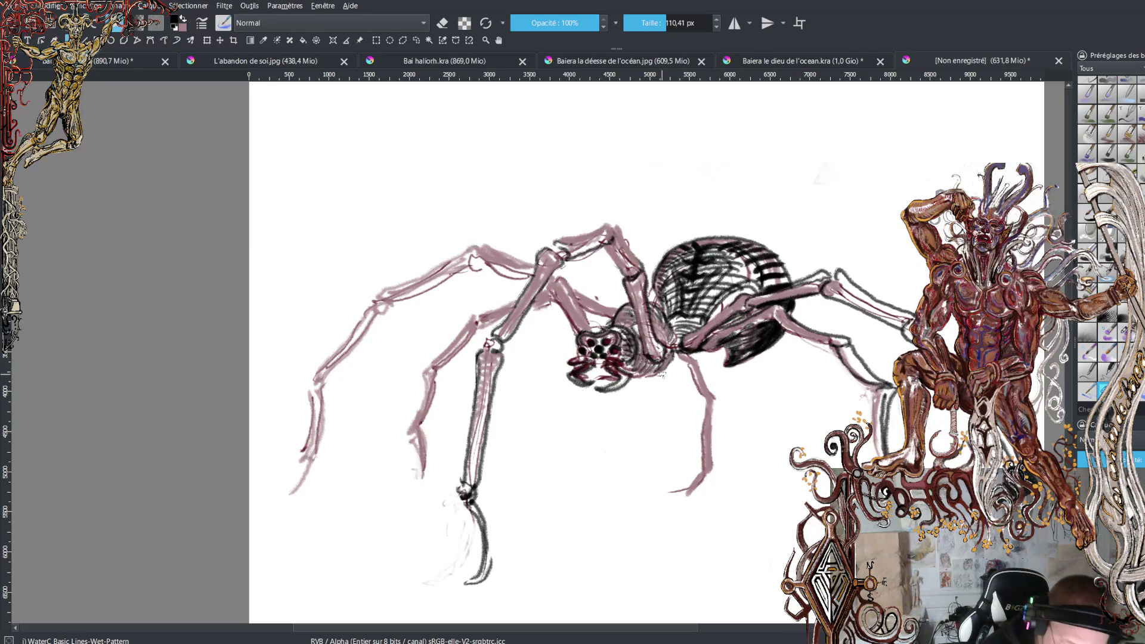
mouse_move(632, 383)
left_mouse_down()
mouse_move(588, 401)
mouse_move(596, 375)
left_mouse_up()
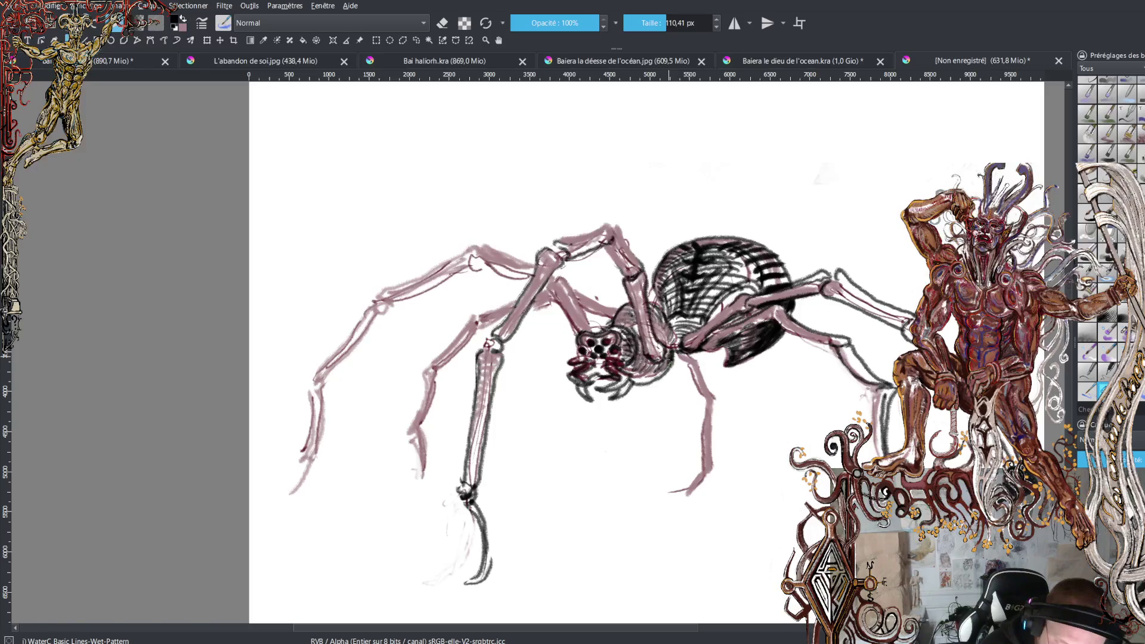
mouse_move(662, 370)
left_mouse_down()
mouse_move(638, 381)
mouse_move(668, 362)
left_mouse_up()
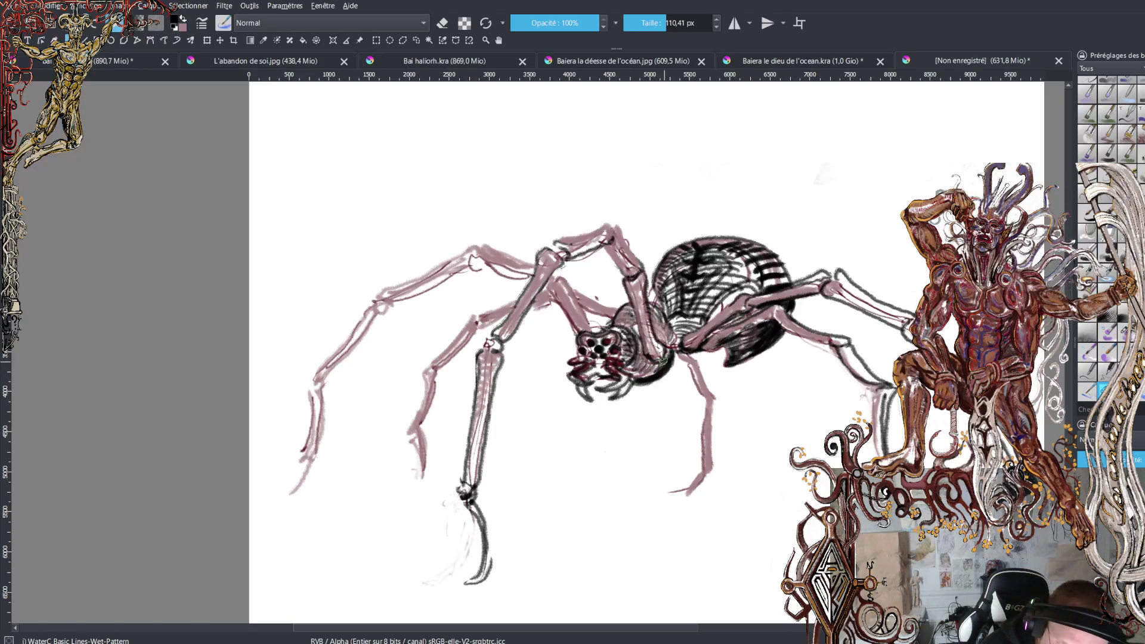
Paint black contours along the front leg, the cephalothorax and the leg joint
key("x")
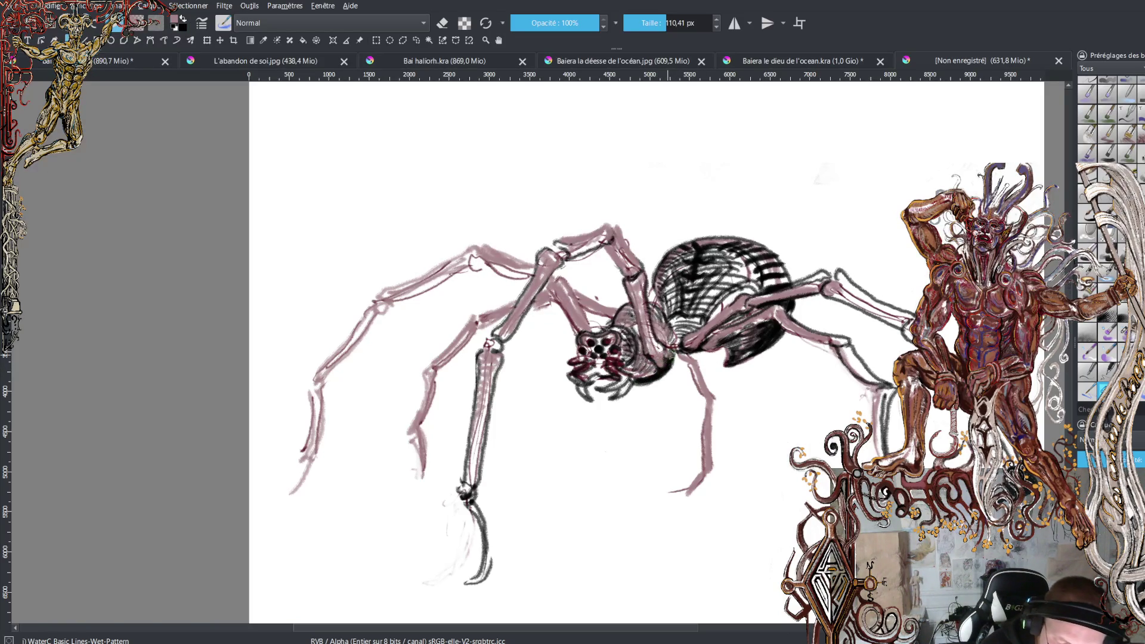
key("x")
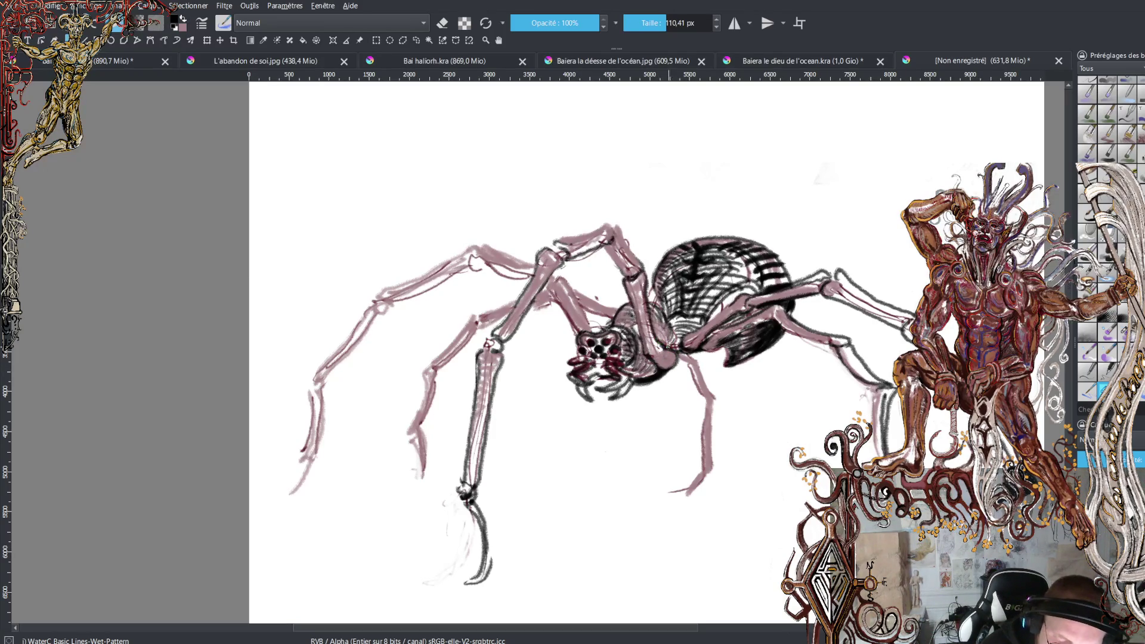
left_click_drag(664, 343, 648, 307)
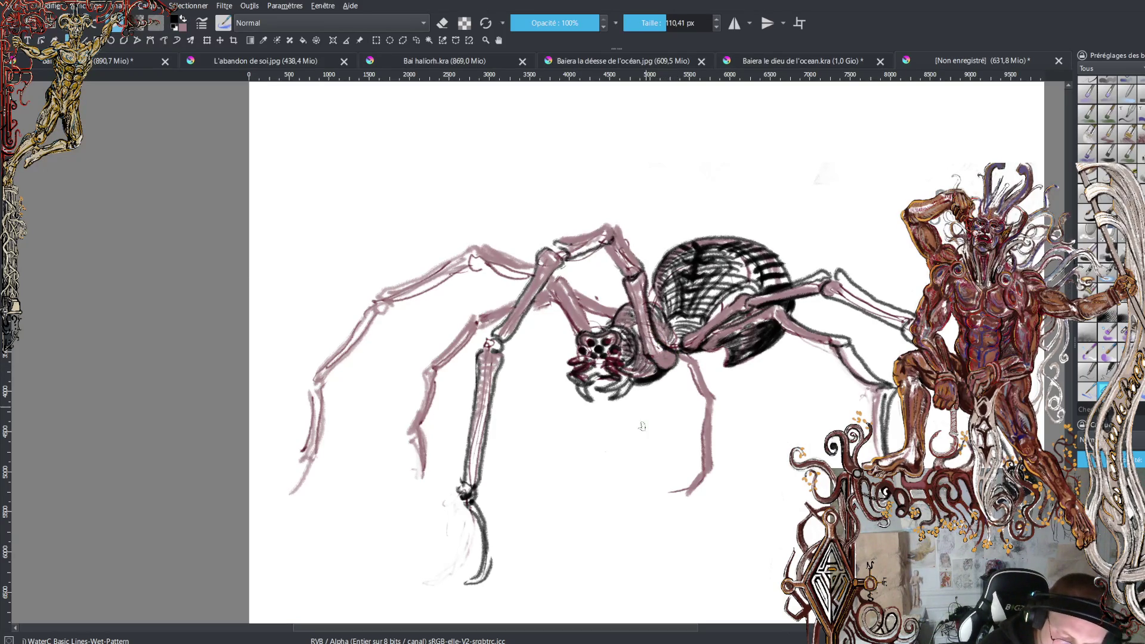
key("x")
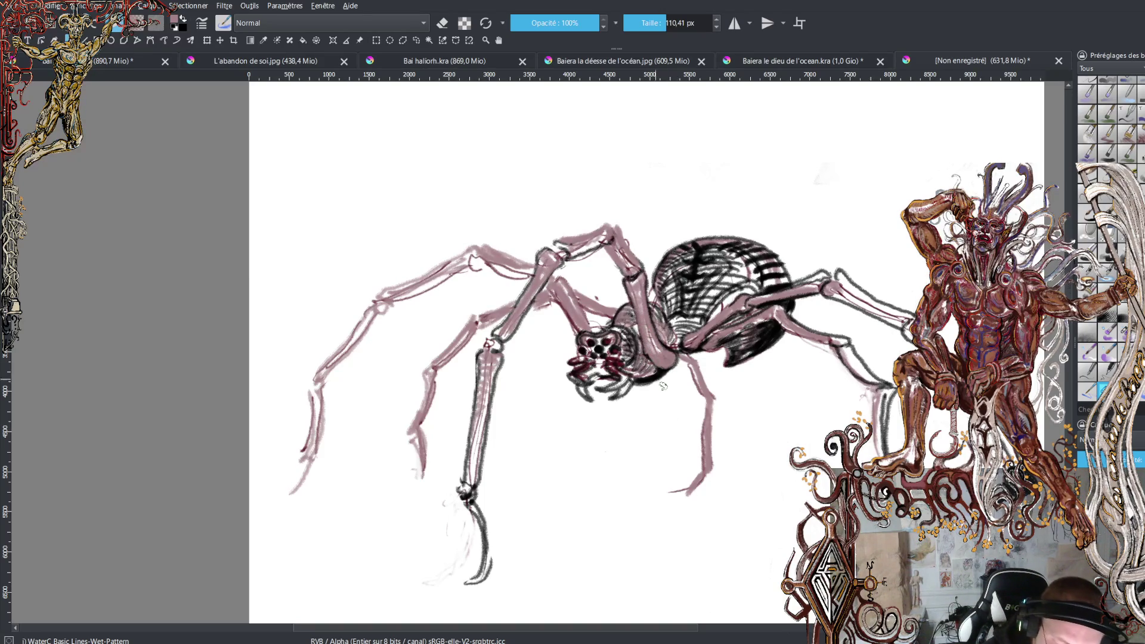
key("x")
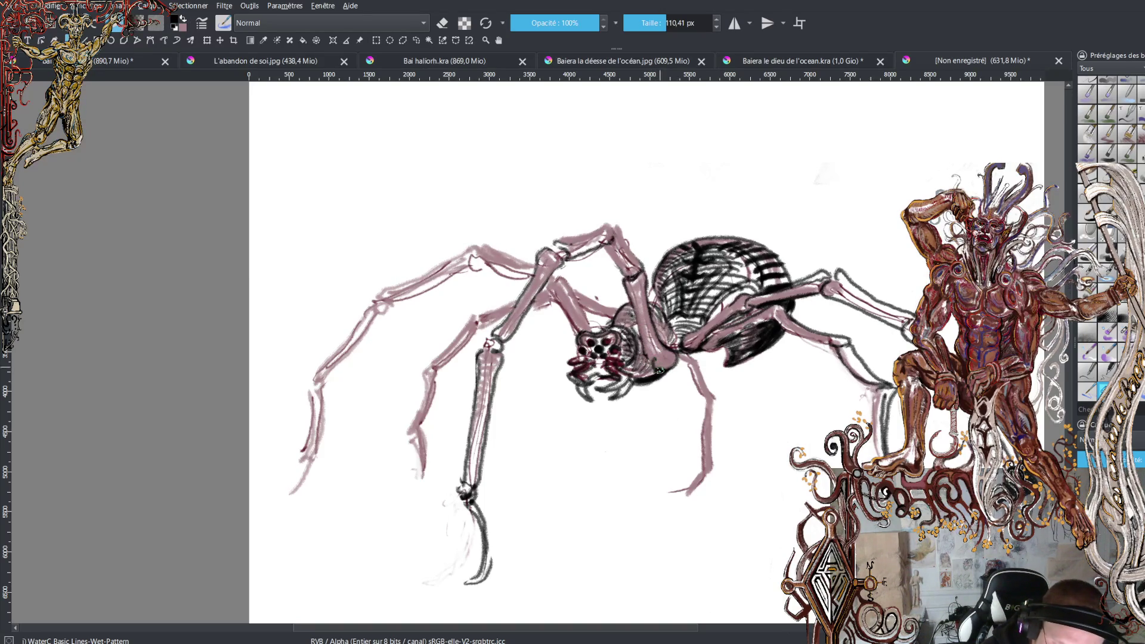
left_click_drag(653, 358, 634, 298)
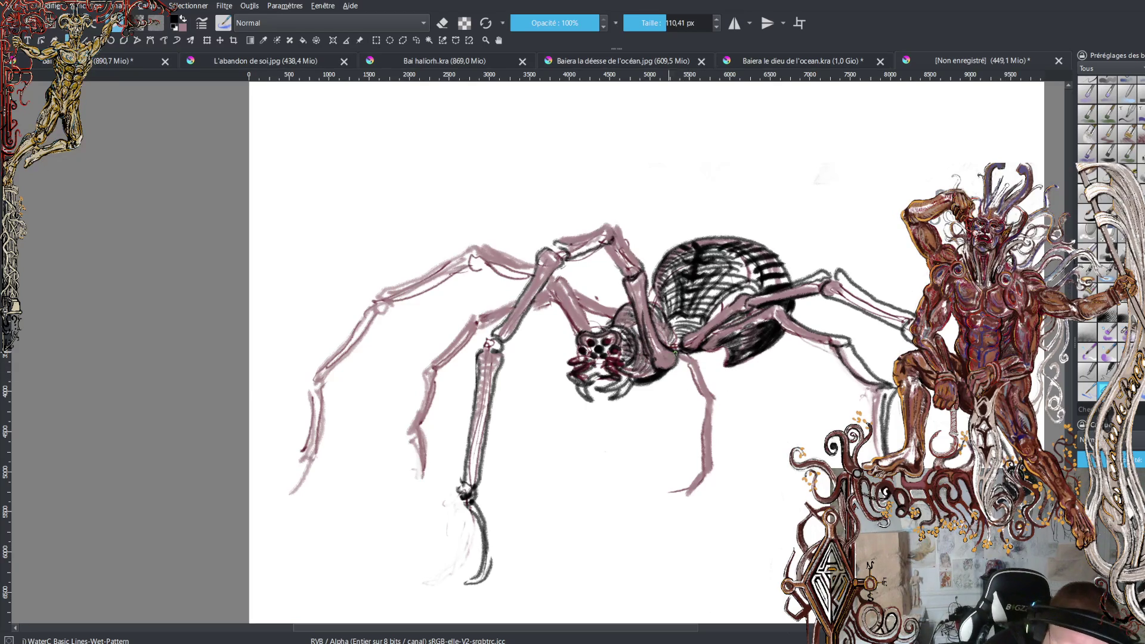
mouse_move(665, 345)
left_mouse_down()
mouse_move(659, 305)
mouse_move(671, 325)
left_mouse_up()
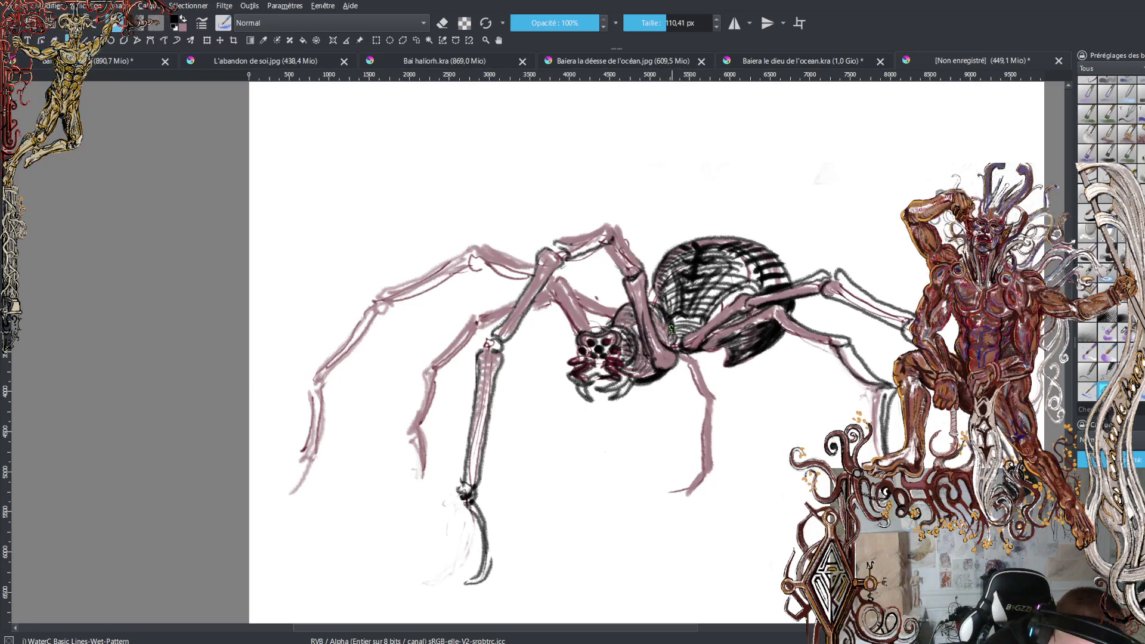
key("x")
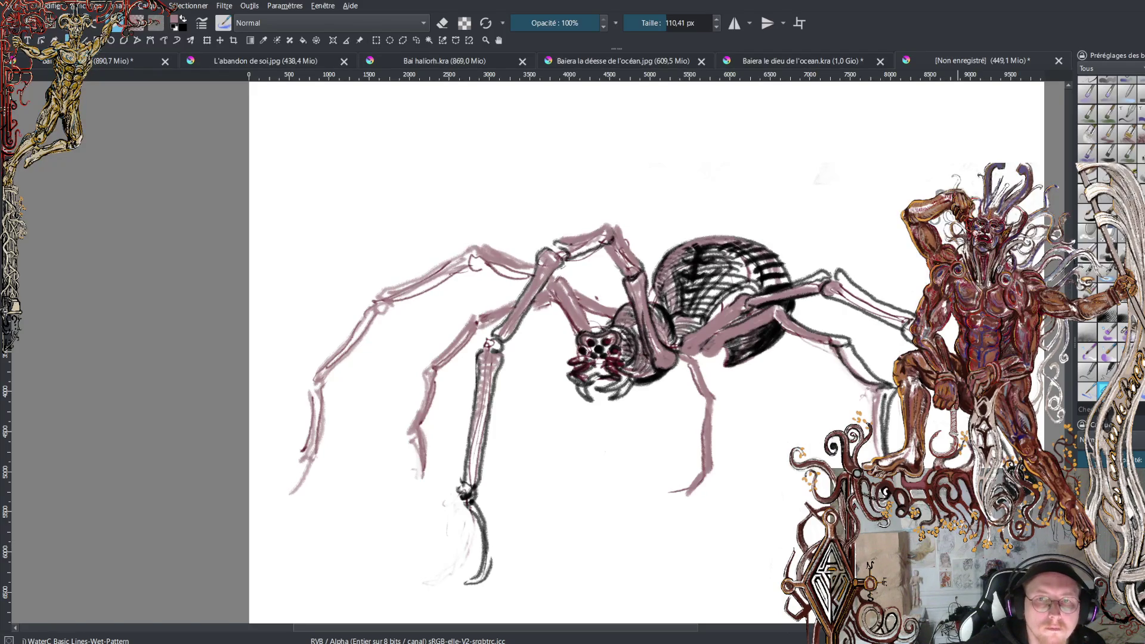
key("alt+Tab")
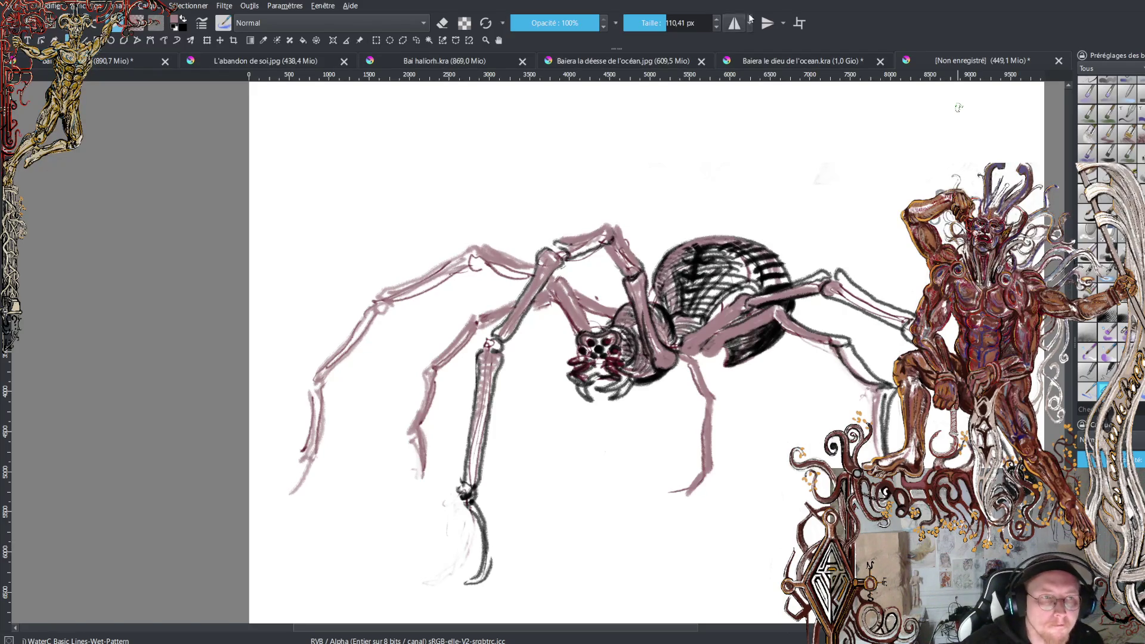
Zoom in on the body and outline in black where the leg meets the abdomen
left_click_drag(844, 239, 742, 121)
left_click_drag(767, 220, 709, 326)
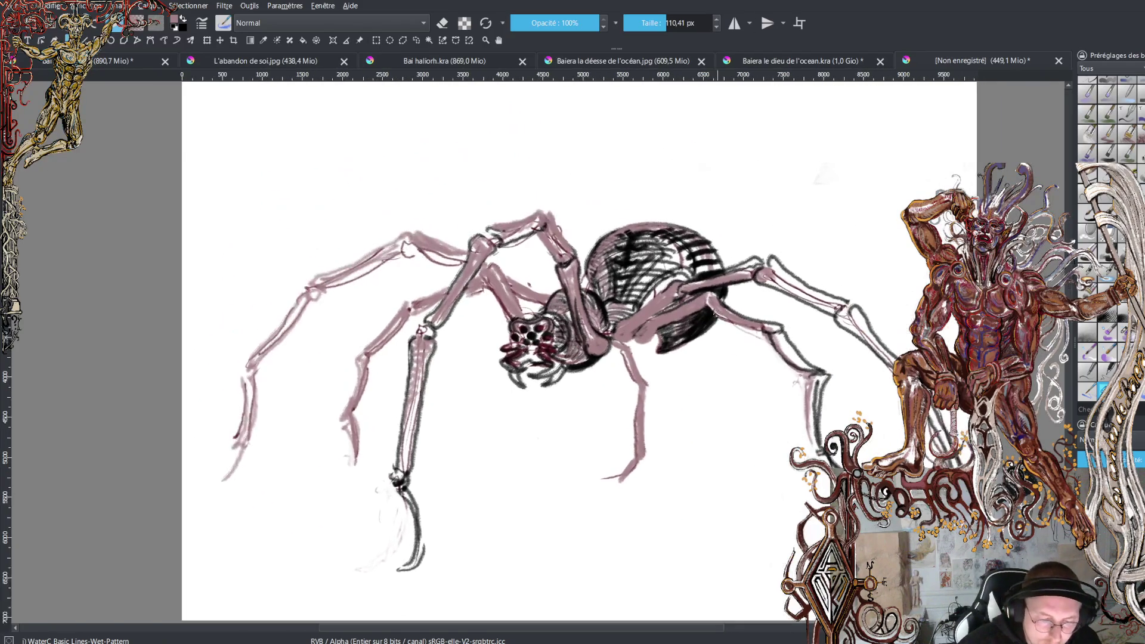
key("minus")
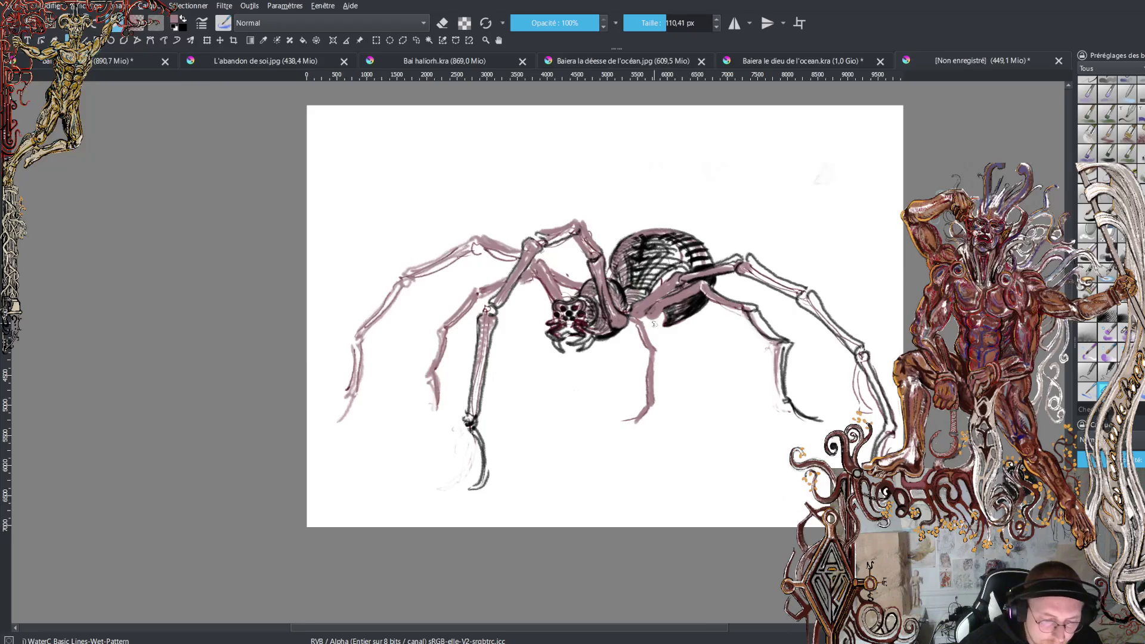
key("plus")
key("plus")
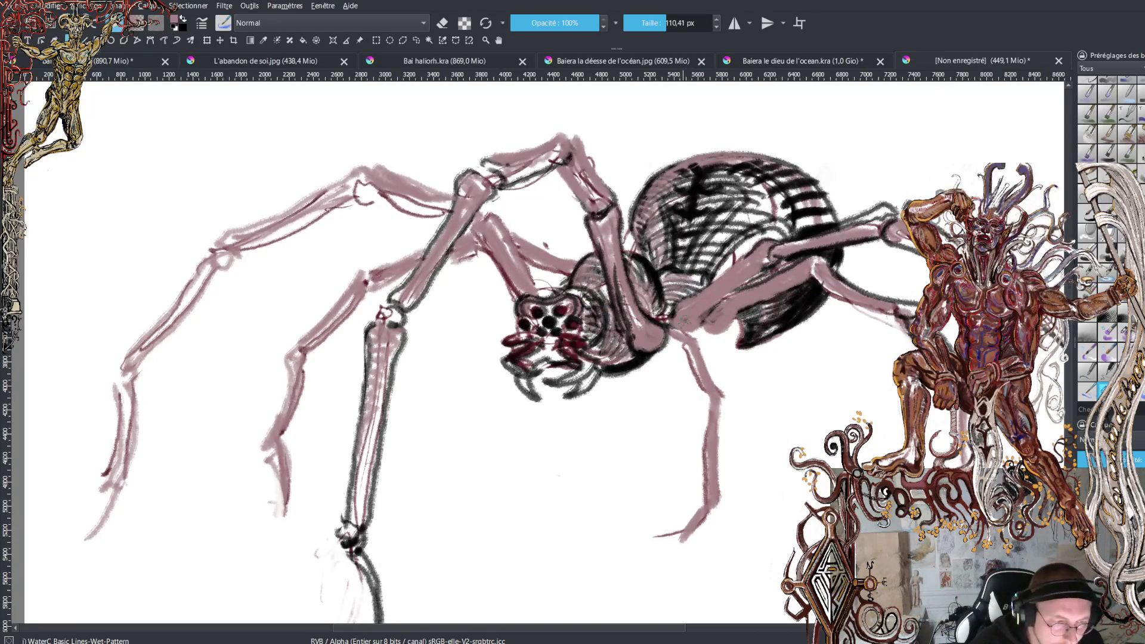
key("x")
mouse_move(684, 332)
left_mouse_down()
mouse_move(790, 242)
mouse_move(753, 276)
left_mouse_up()
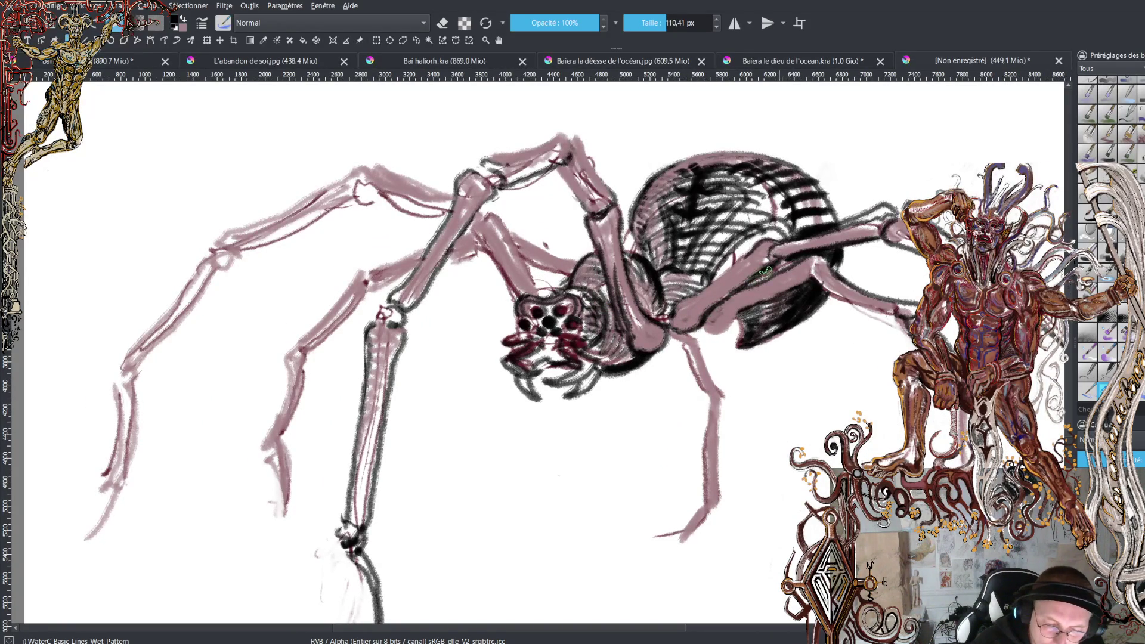
key("x")
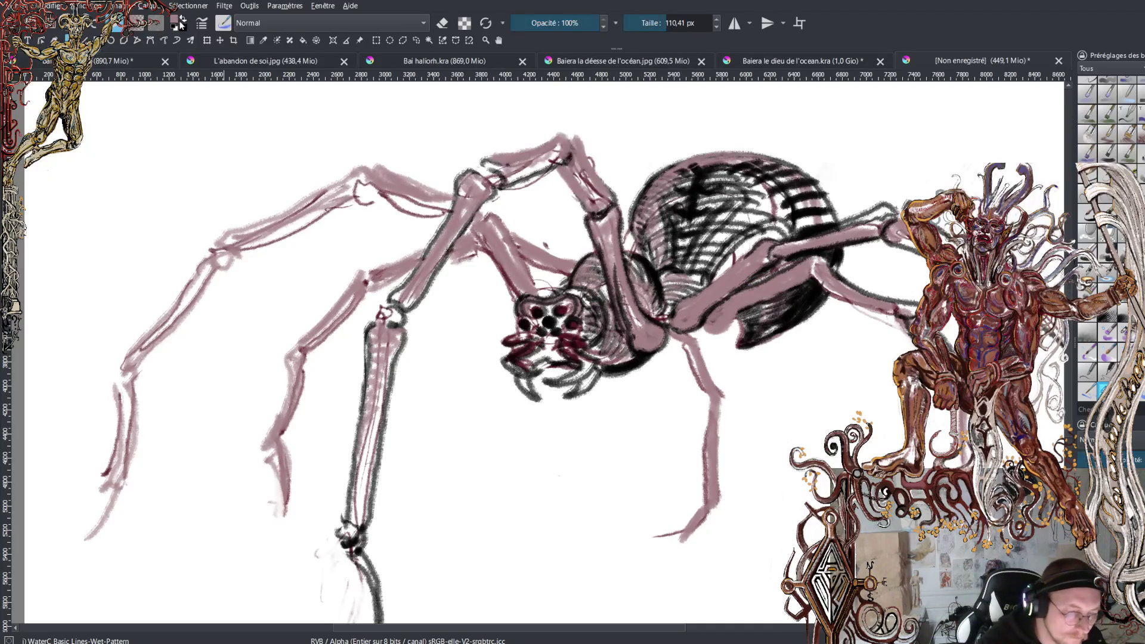
Trace dark-red outlines along the right legs beside the abdomen and darken its underside
key("x")
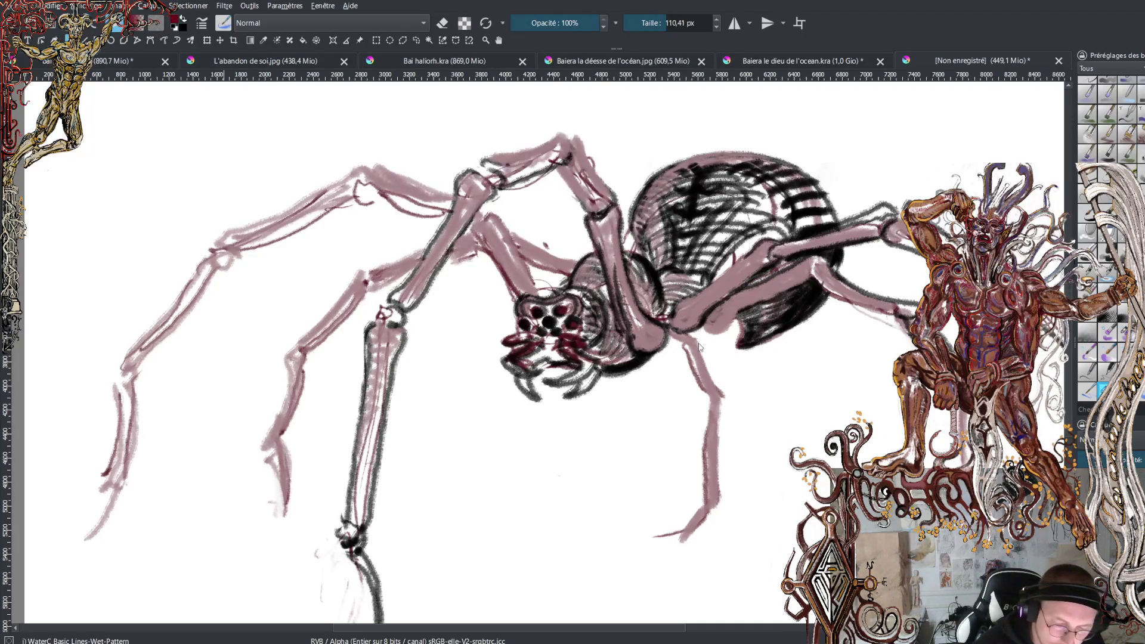
mouse_move(672, 316)
left_mouse_down()
mouse_move(686, 331)
mouse_move(683, 310)
mouse_move(723, 289)
mouse_move(713, 305)
mouse_move(750, 250)
mouse_move(787, 236)
mouse_move(767, 240)
mouse_move(783, 260)
mouse_move(865, 237)
left_mouse_up()
mouse_move(784, 249)
left_mouse_down()
mouse_move(773, 240)
mouse_move(898, 208)
mouse_move(911, 245)
mouse_move(913, 197)
mouse_move(919, 257)
left_mouse_up()
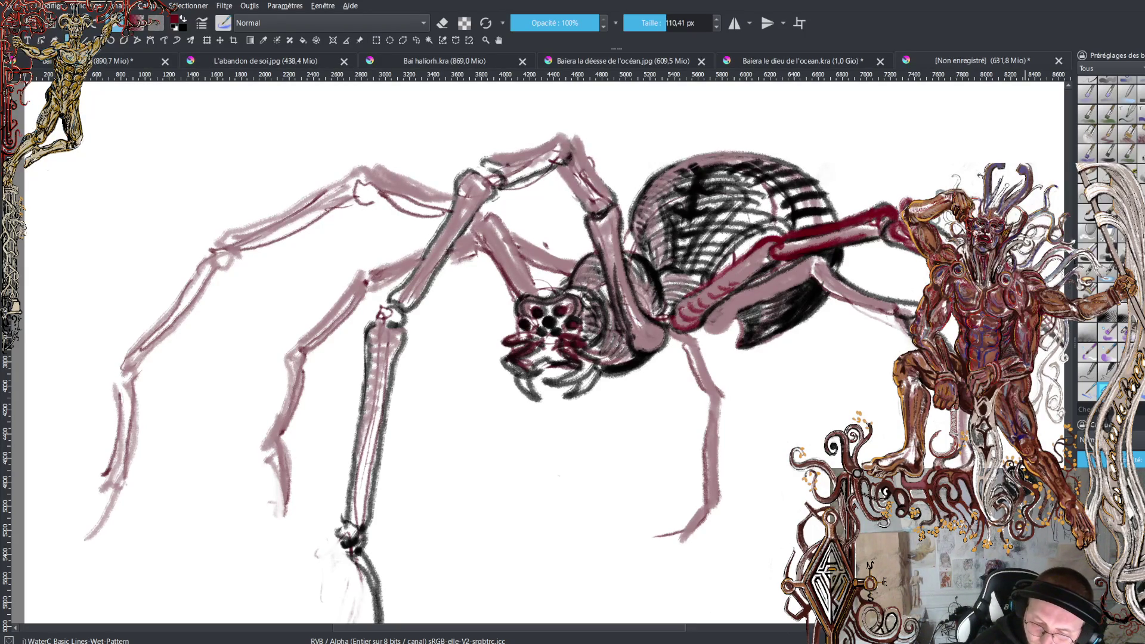
left_click_drag(695, 321, 770, 266)
mouse_move(709, 326)
left_mouse_down()
mouse_move(811, 261)
mouse_move(864, 305)
mouse_move(910, 298)
mouse_move(877, 316)
mouse_move(904, 316)
mouse_move(919, 298)
mouse_move(889, 290)
left_mouse_up()
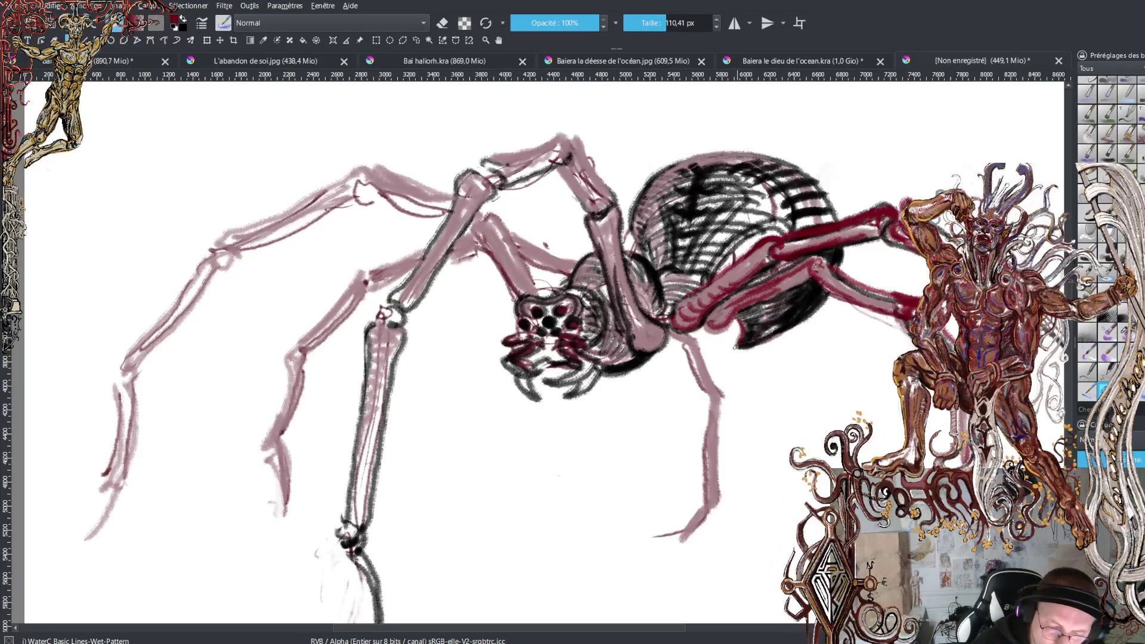
mouse_move(747, 345)
left_mouse_down()
mouse_move(830, 295)
mouse_move(836, 200)
mouse_move(784, 156)
mouse_move(746, 148)
mouse_move(702, 150)
mouse_move(659, 176)
left_mouse_up()
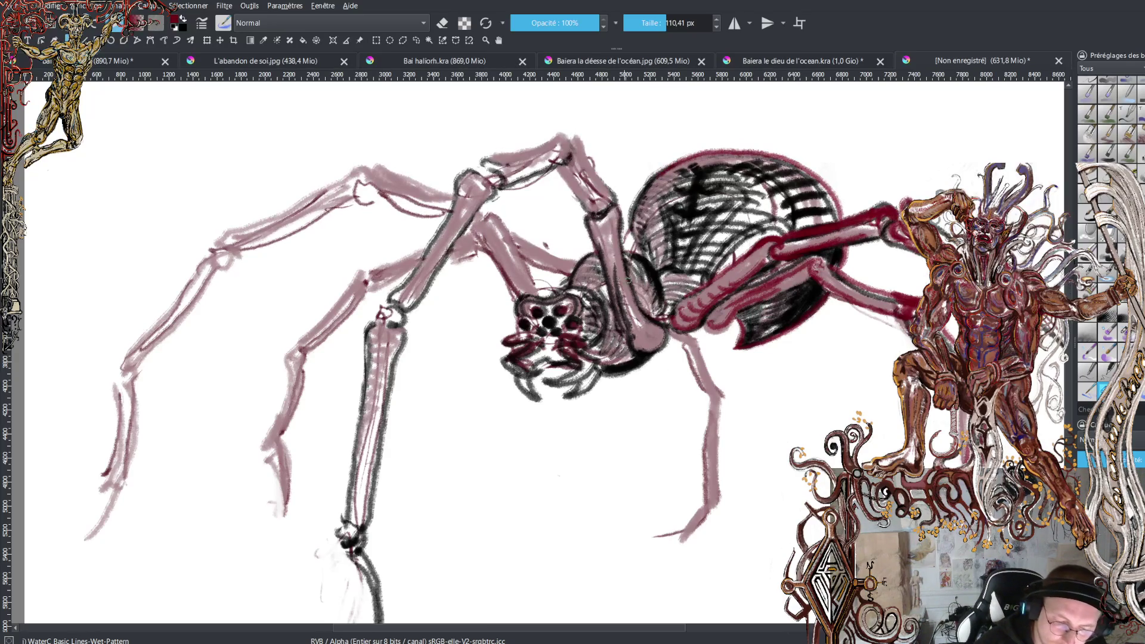
Outline the cephalothorax and the front leg's upper segment and knee in crimson
mouse_move(570, 286)
left_mouse_down()
mouse_move(589, 255)
mouse_move(655, 281)
mouse_move(659, 301)
mouse_move(635, 353)
mouse_move(662, 349)
mouse_move(665, 325)
mouse_move(629, 280)
left_mouse_up()
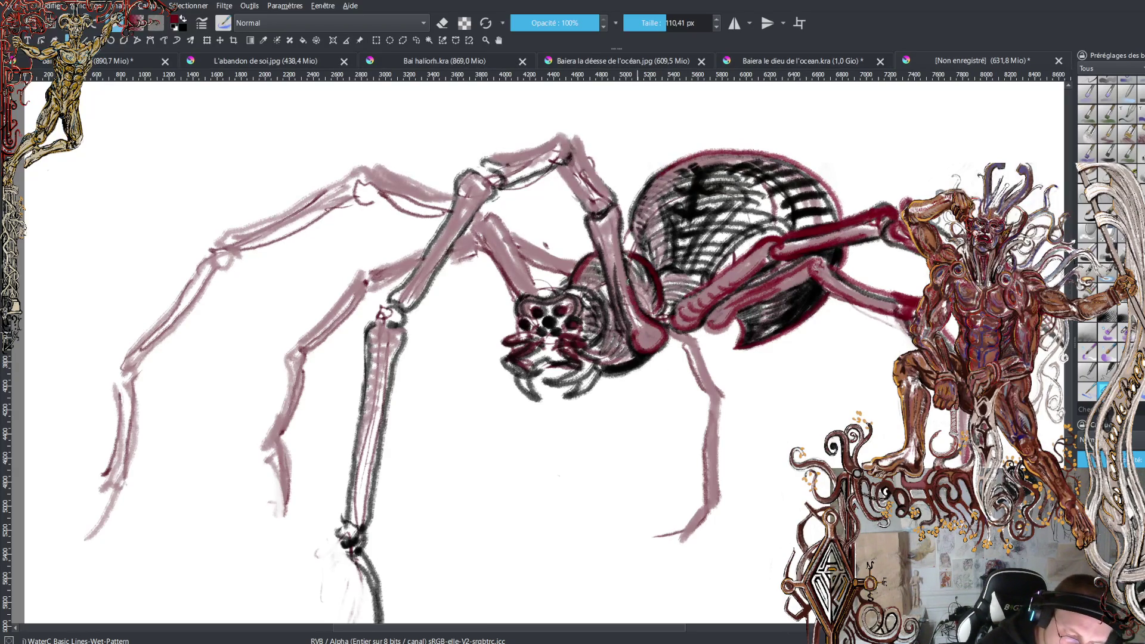
mouse_move(625, 319)
left_mouse_down()
mouse_move(614, 251)
mouse_move(597, 247)
mouse_move(588, 213)
mouse_move(611, 239)
mouse_move(564, 167)
mouse_move(576, 134)
mouse_move(620, 203)
left_mouse_up()
mouse_move(570, 149)
left_mouse_down()
mouse_move(537, 178)
mouse_move(504, 182)
mouse_move(512, 160)
mouse_move(557, 133)
mouse_move(569, 141)
left_mouse_up()
mouse_move(482, 168)
left_mouse_down()
mouse_move(503, 182)
mouse_move(397, 317)
mouse_move(472, 172)
left_mouse_up()
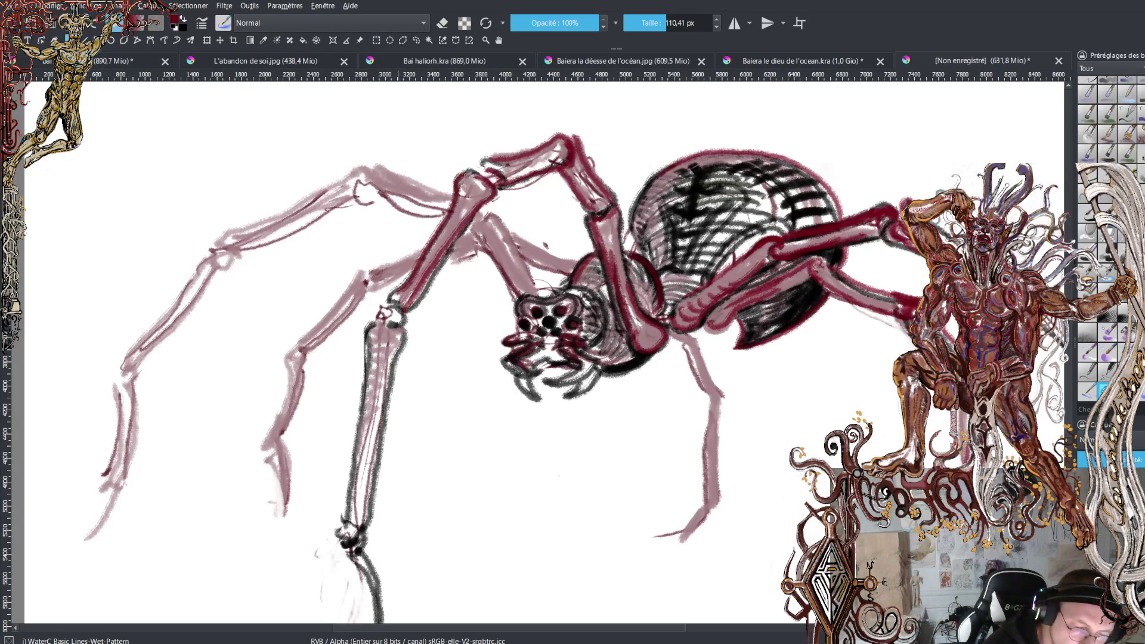
Carry the crimson outline down the long front-left leg to its foot and edge the right-front foot
mouse_move(394, 296)
left_mouse_down()
mouse_move(408, 325)
mouse_move(406, 365)
mouse_move(367, 507)
mouse_move(373, 534)
mouse_move(375, 504)
mouse_move(351, 486)
mouse_move(373, 365)
left_mouse_up()
left_click_drag(348, 466, 370, 328)
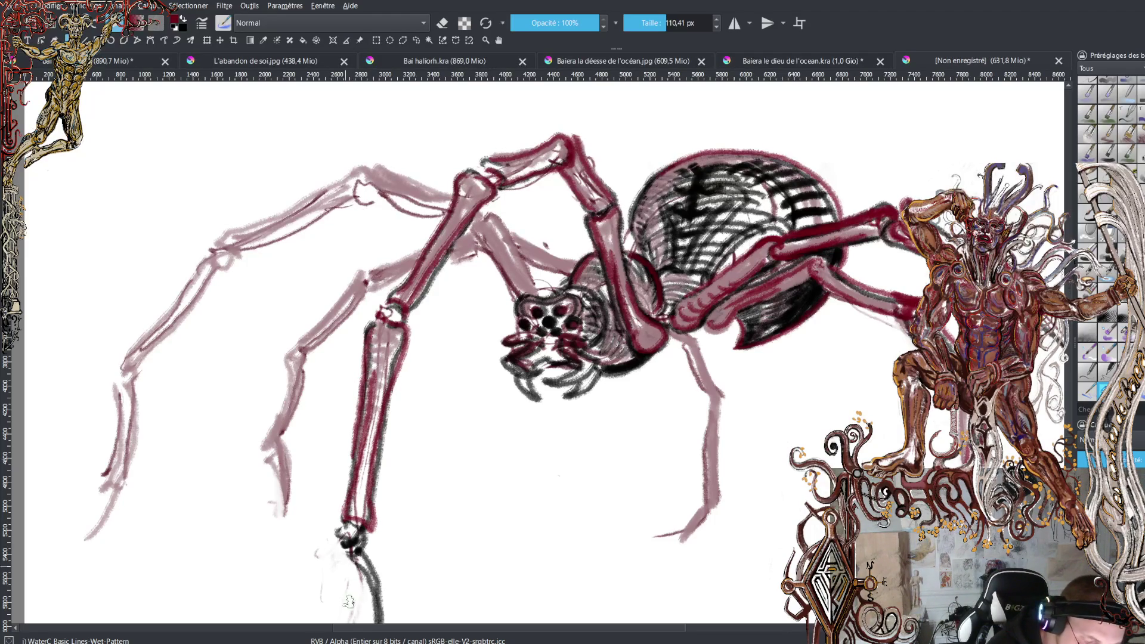
mouse_move(355, 537)
left_mouse_down()
mouse_move(385, 573)
mouse_move(389, 621)
left_mouse_up()
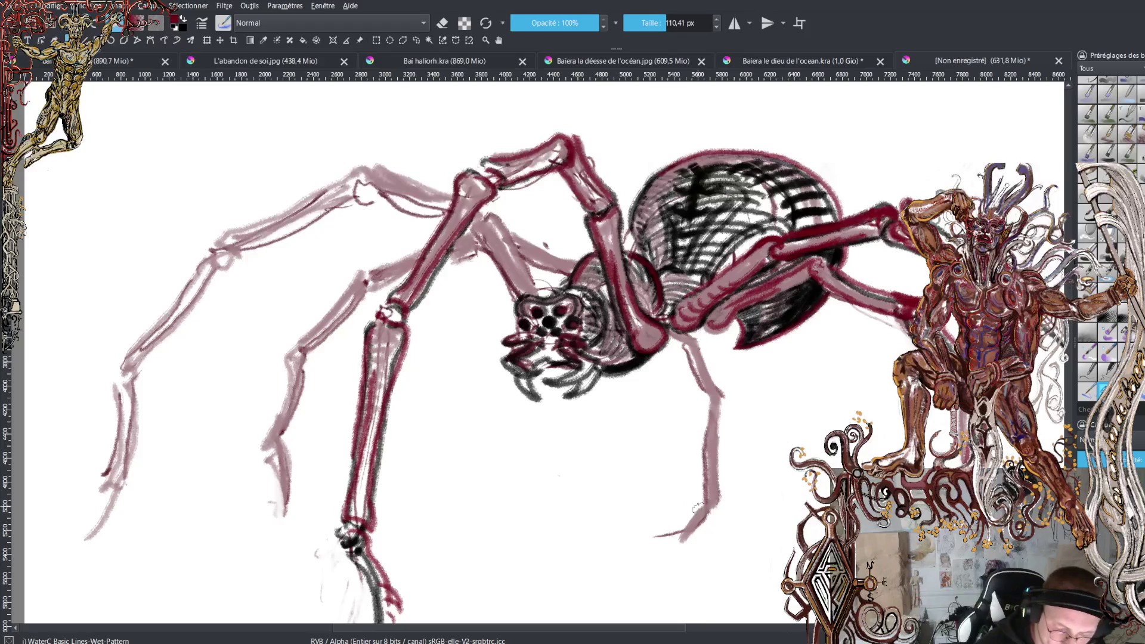
mouse_move(703, 515)
left_mouse_down()
mouse_move(686, 540)
mouse_move(645, 533)
left_mouse_up()
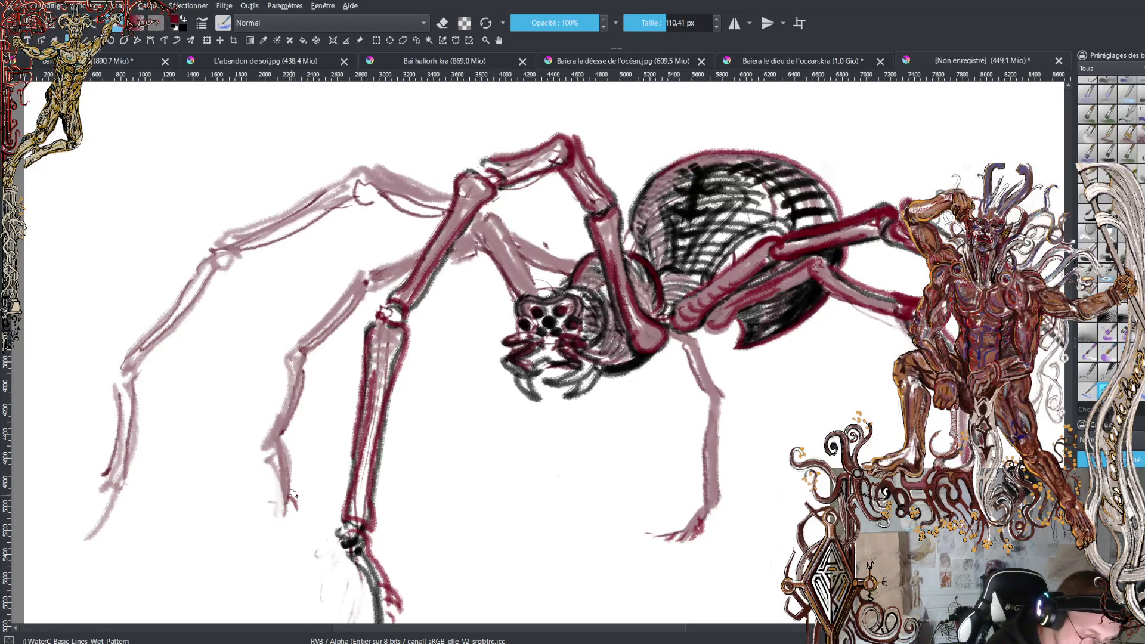
Add crimson claw strokes at two left leg tips and a small dark stroke near the head
left_click_drag(106, 514, 43, 543)
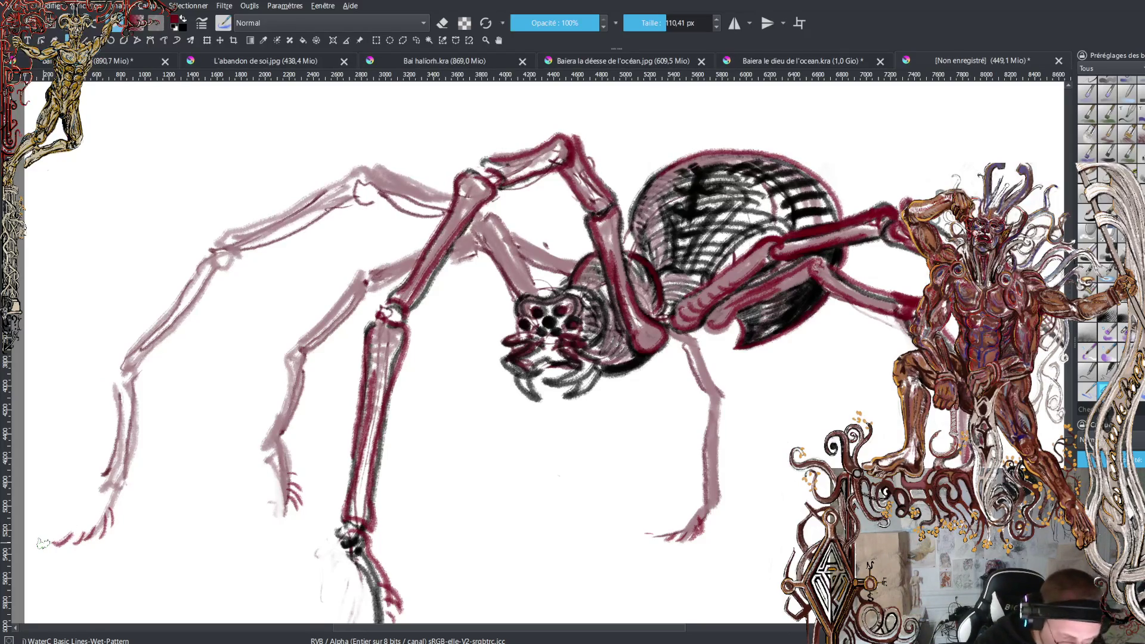
left_click_drag(282, 504, 217, 531)
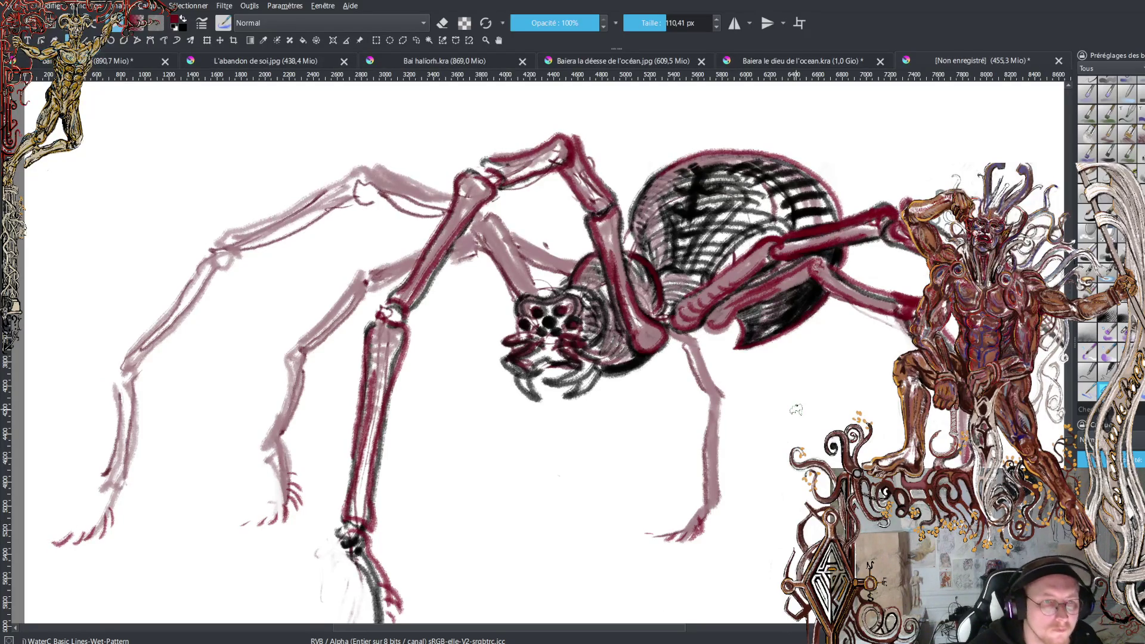
key("2")
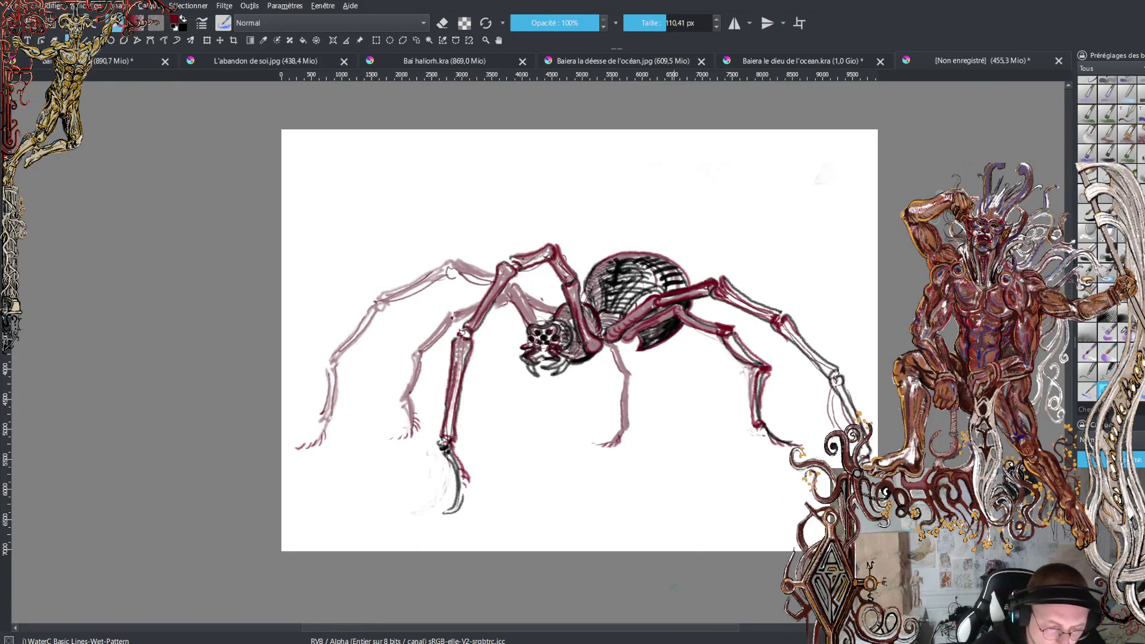
key("plus")
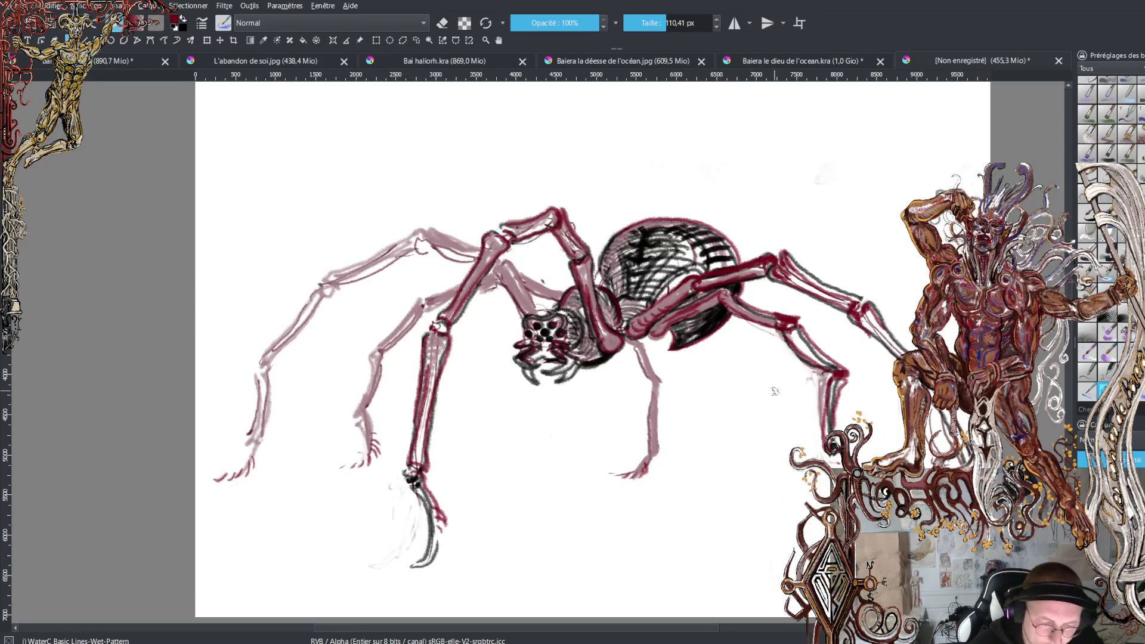
key("plus")
key("plus")
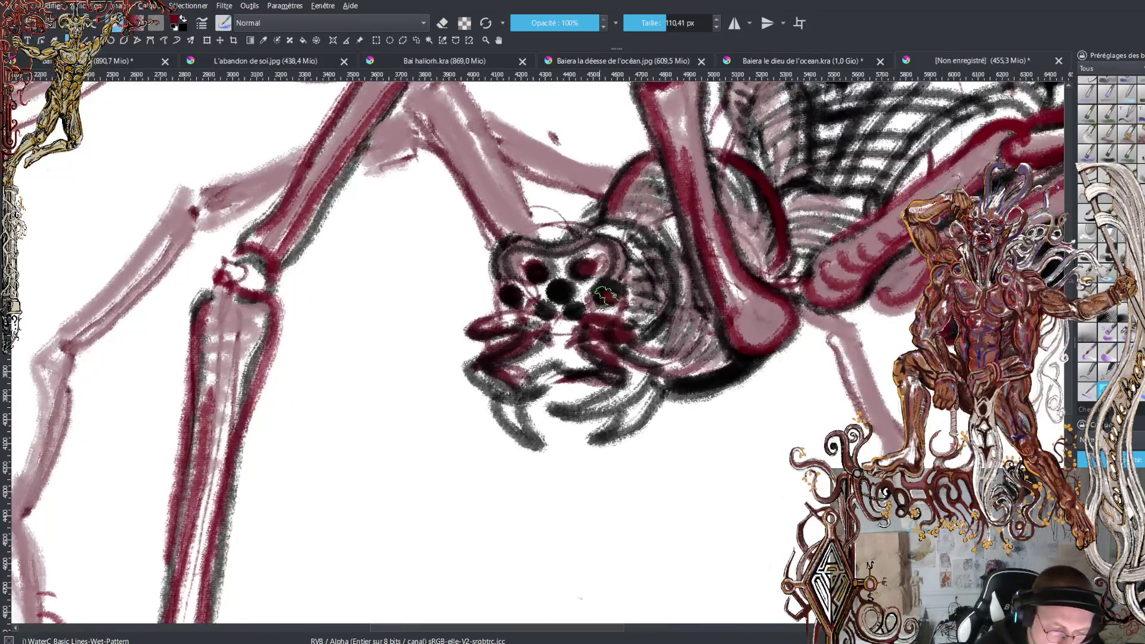
key("minus")
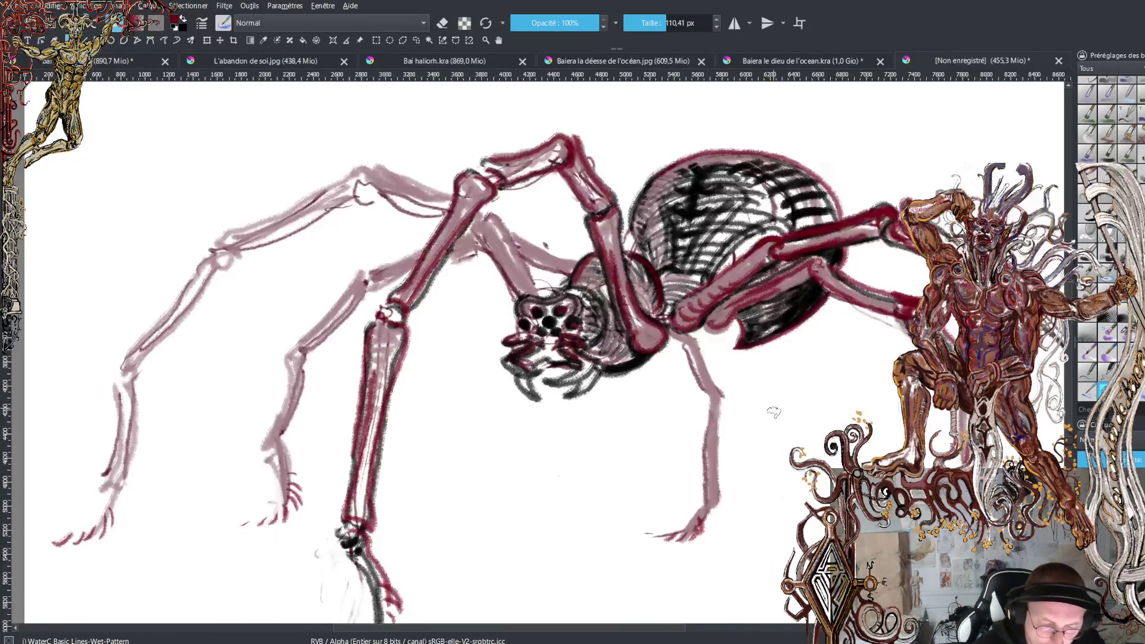
key("minus")
key("plus")
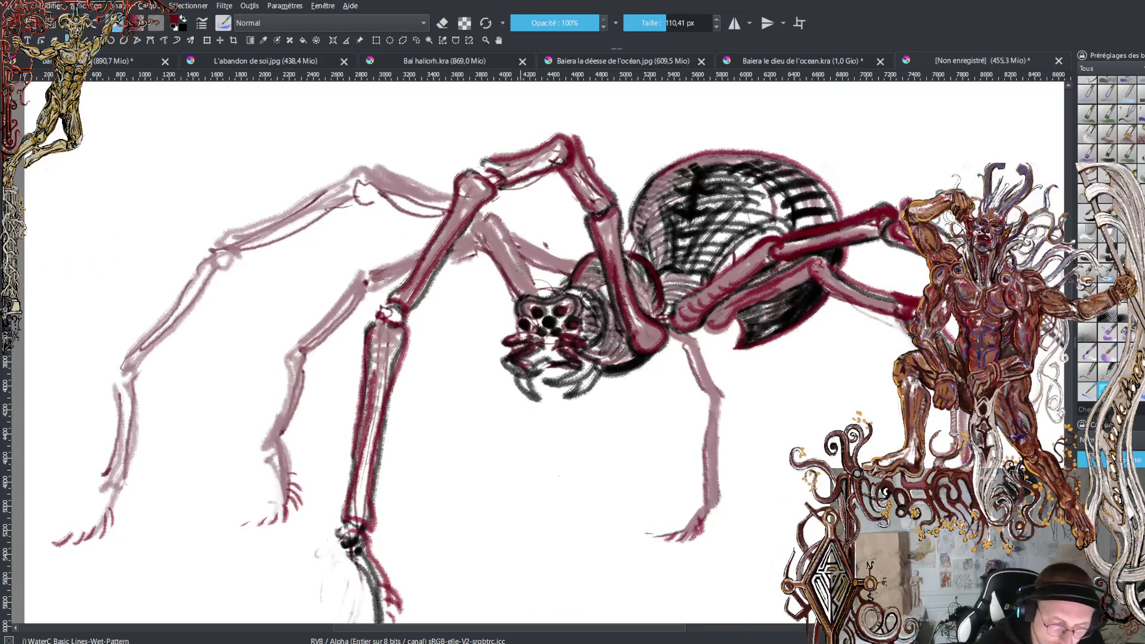
left_click_drag(537, 279, 540, 294)
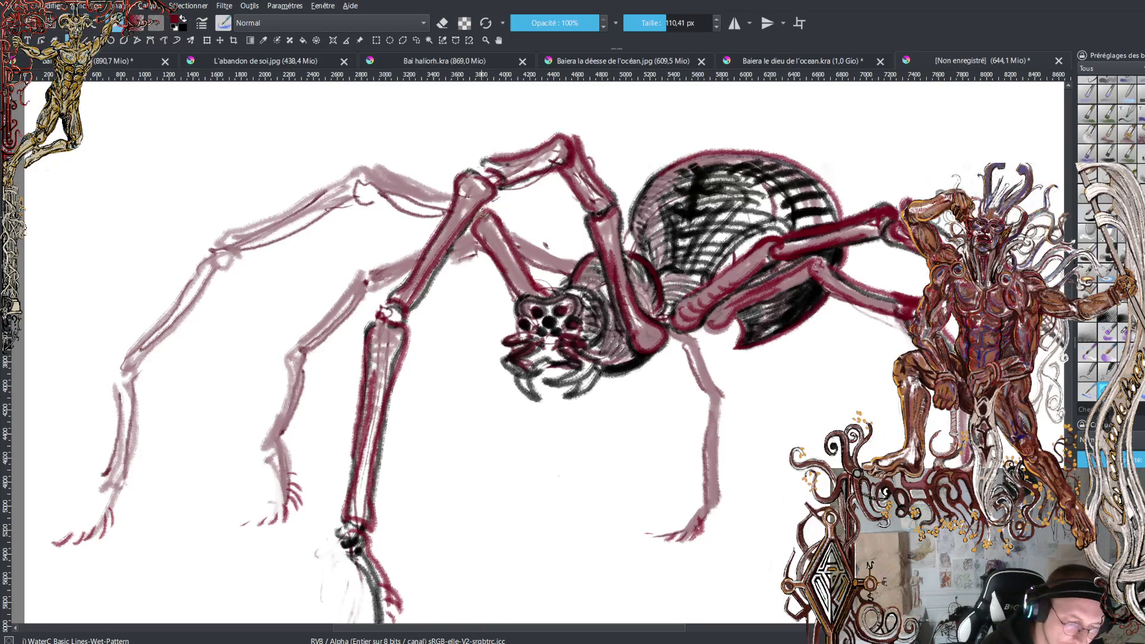
Outline the far-left leg in crimson from its top edge and knee down to its tip
mouse_move(458, 192)
left_mouse_down()
mouse_move(372, 167)
mouse_move(412, 201)
mouse_move(449, 204)
left_mouse_up()
mouse_move(372, 168)
left_mouse_down()
mouse_move(362, 189)
mouse_move(325, 180)
mouse_move(217, 234)
mouse_move(287, 232)
mouse_move(359, 197)
left_mouse_up()
mouse_move(223, 238)
left_mouse_down()
mouse_move(213, 254)
mouse_move(233, 270)
mouse_move(139, 370)
mouse_move(122, 357)
mouse_move(206, 254)
left_mouse_up()
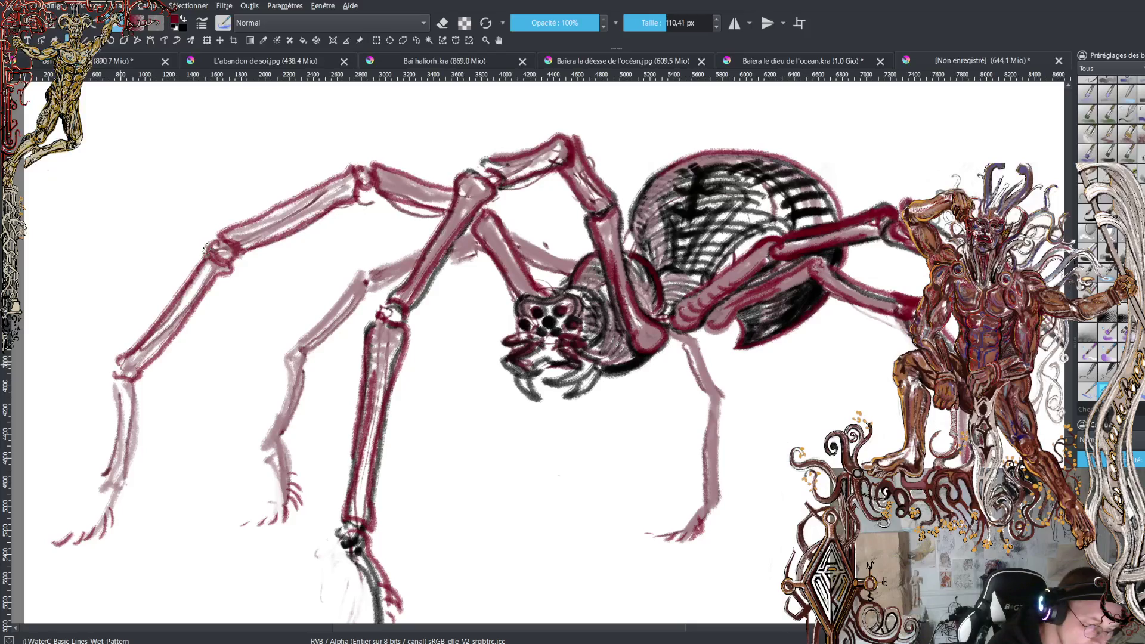
mouse_move(135, 381)
left_mouse_down()
mouse_move(120, 498)
mouse_move(97, 486)
mouse_move(117, 524)
mouse_move(110, 492)
mouse_move(66, 540)
left_mouse_up()
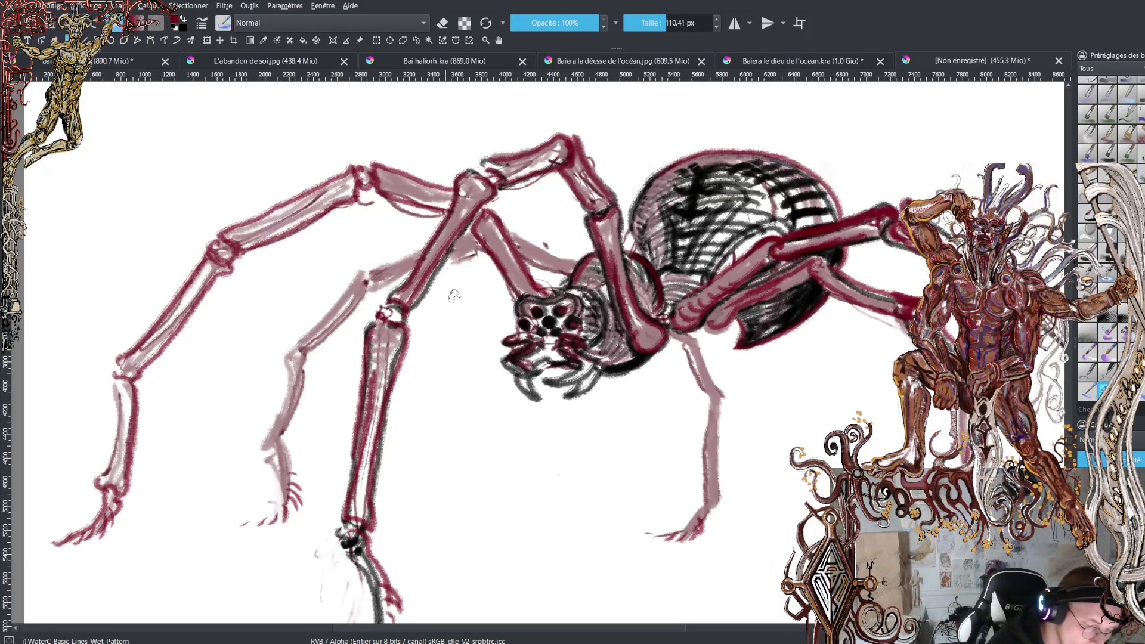
left_click_drag(479, 243, 461, 256)
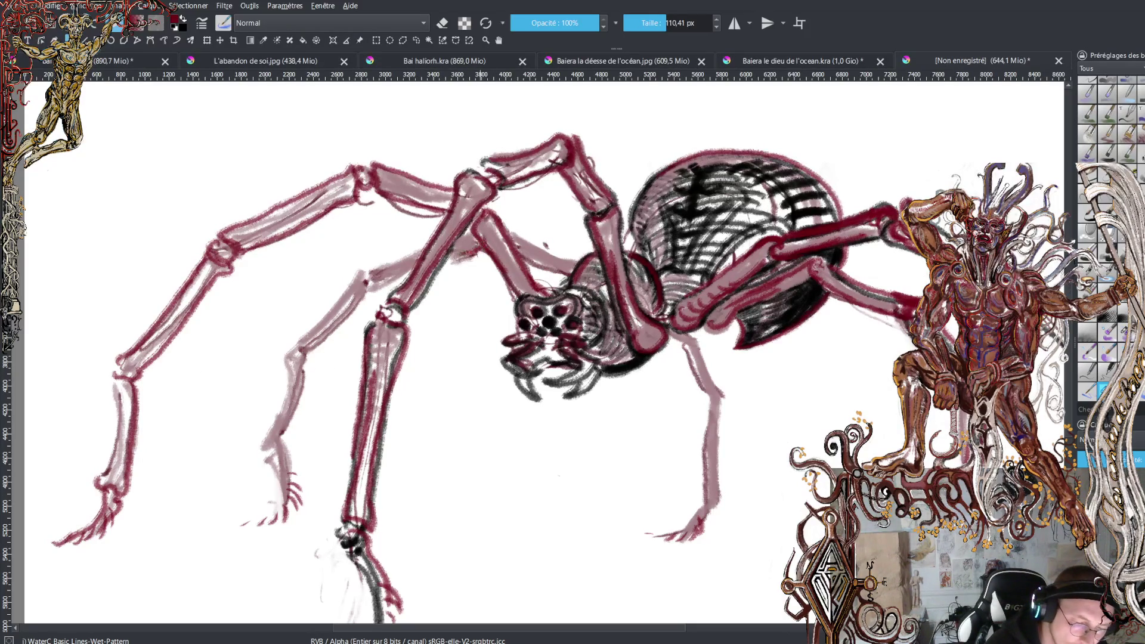
Outline both edges of the second left leg in crimson, down to its foot and claws
left_click_drag(361, 262, 442, 232)
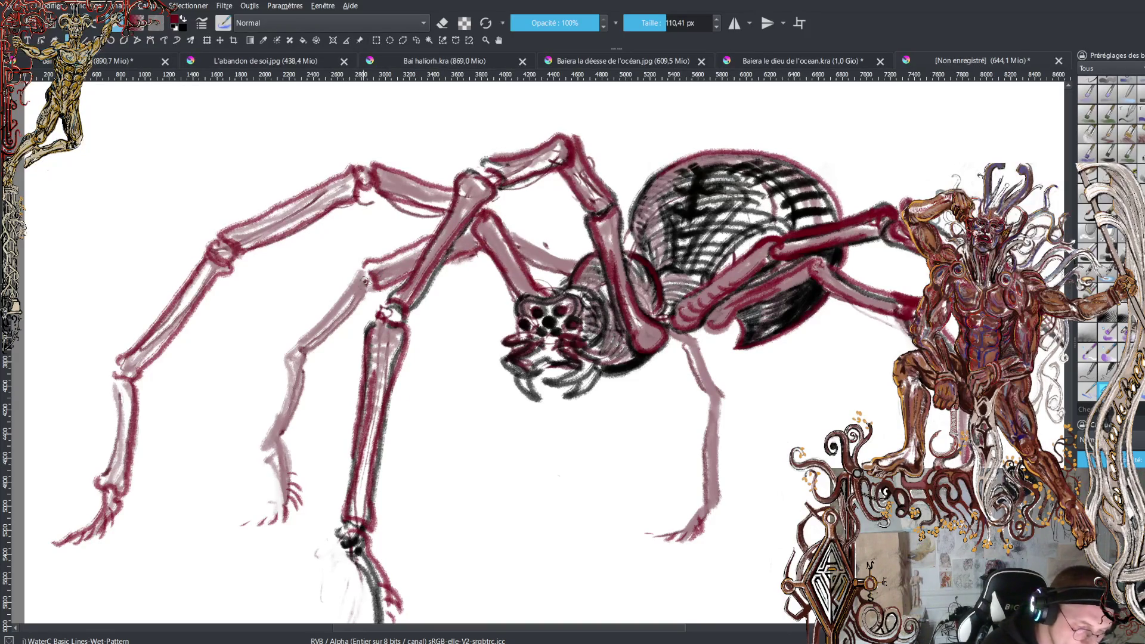
left_click_drag(368, 297, 310, 359)
mouse_move(361, 273)
left_mouse_down()
mouse_move(289, 358)
mouse_move(314, 360)
mouse_move(274, 444)
left_mouse_up()
mouse_move(297, 363)
left_mouse_down()
mouse_move(256, 450)
mouse_move(287, 509)
left_mouse_up()
mouse_move(276, 464)
left_mouse_down()
mouse_move(280, 513)
mouse_move(246, 530)
left_mouse_up()
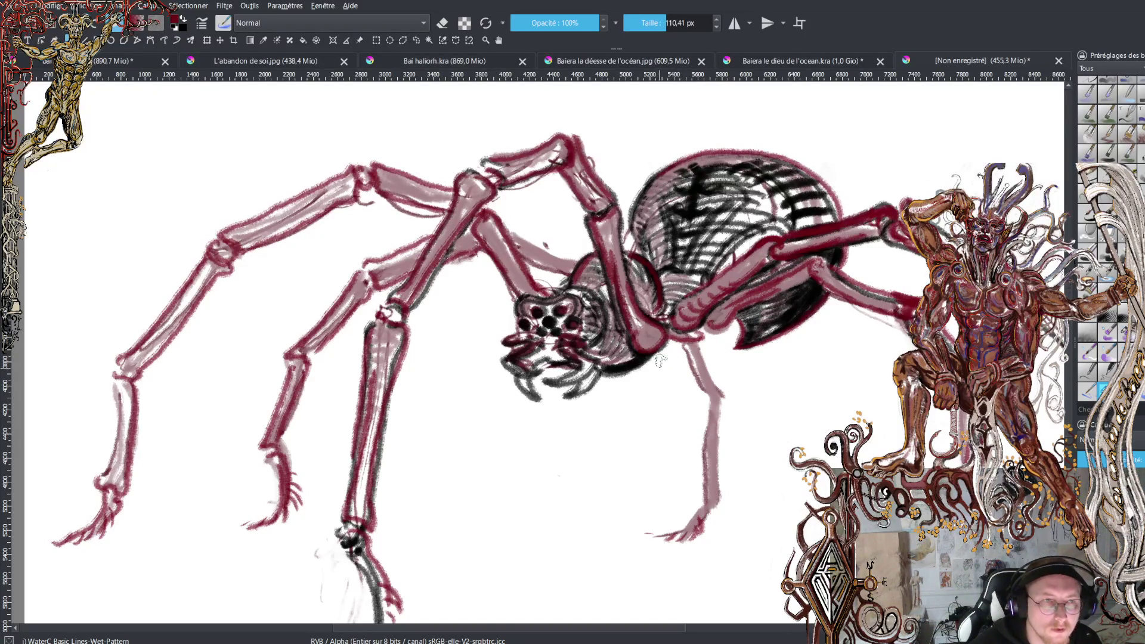
key("minus")
key("minus")
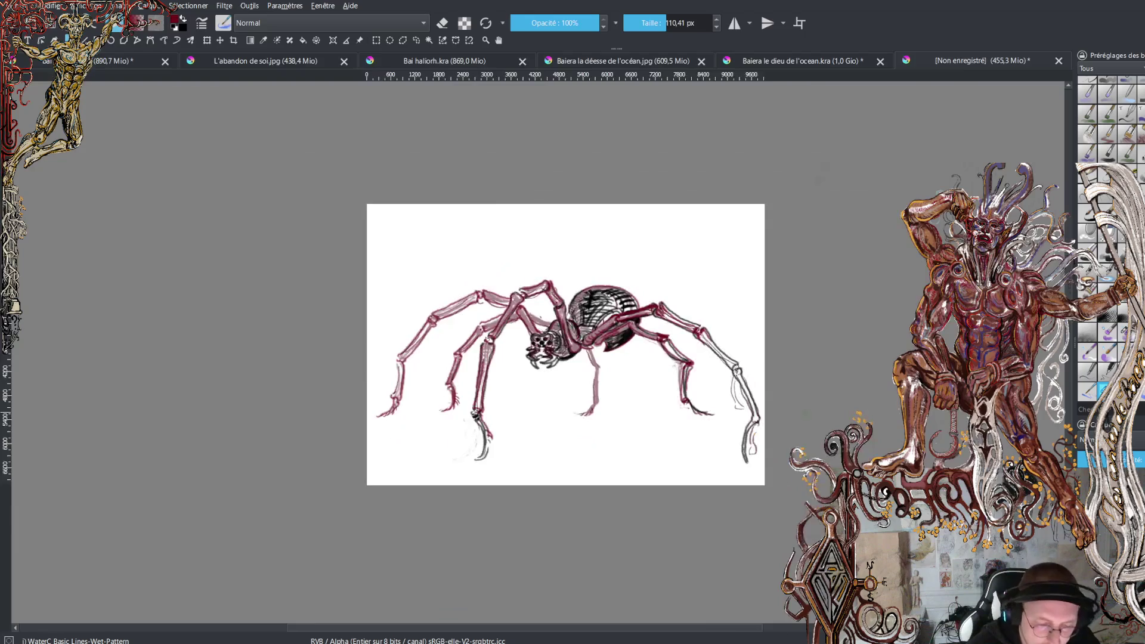
Outline the spider's head in red and add red hatching across it
key("plus")
key("plus")
key("plus")
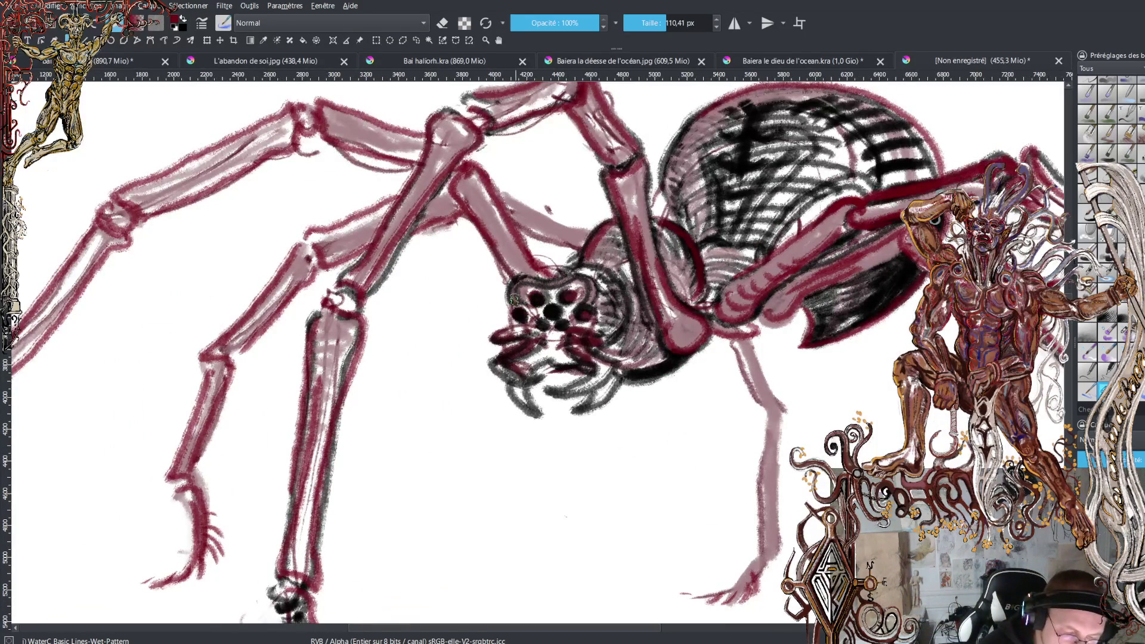
mouse_move(593, 280)
left_mouse_down()
mouse_move(590, 301)
mouse_move(558, 277)
mouse_move(599, 273)
mouse_move(618, 328)
left_mouse_up()
mouse_move(588, 253)
left_mouse_down()
mouse_move(623, 263)
mouse_move(620, 245)
mouse_move(686, 263)
mouse_move(692, 250)
mouse_move(701, 285)
mouse_move(691, 306)
mouse_move(740, 265)
mouse_move(710, 253)
mouse_move(756, 256)
mouse_move(722, 179)
mouse_move(738, 178)
mouse_move(713, 143)
mouse_move(782, 143)
mouse_move(771, 128)
mouse_move(710, 120)
mouse_move(775, 132)
mouse_move(859, 99)
left_mouse_up()
Paint dark red strokes over the upper abdomen and hatch along its lower edge
mouse_move(731, 123)
left_mouse_down()
mouse_move(716, 104)
mouse_move(734, 124)
left_mouse_up()
mouse_move(841, 140)
left_mouse_down()
mouse_move(906, 122)
mouse_move(924, 146)
mouse_move(901, 143)
mouse_move(883, 170)
mouse_move(928, 179)
mouse_move(912, 173)
left_mouse_up()
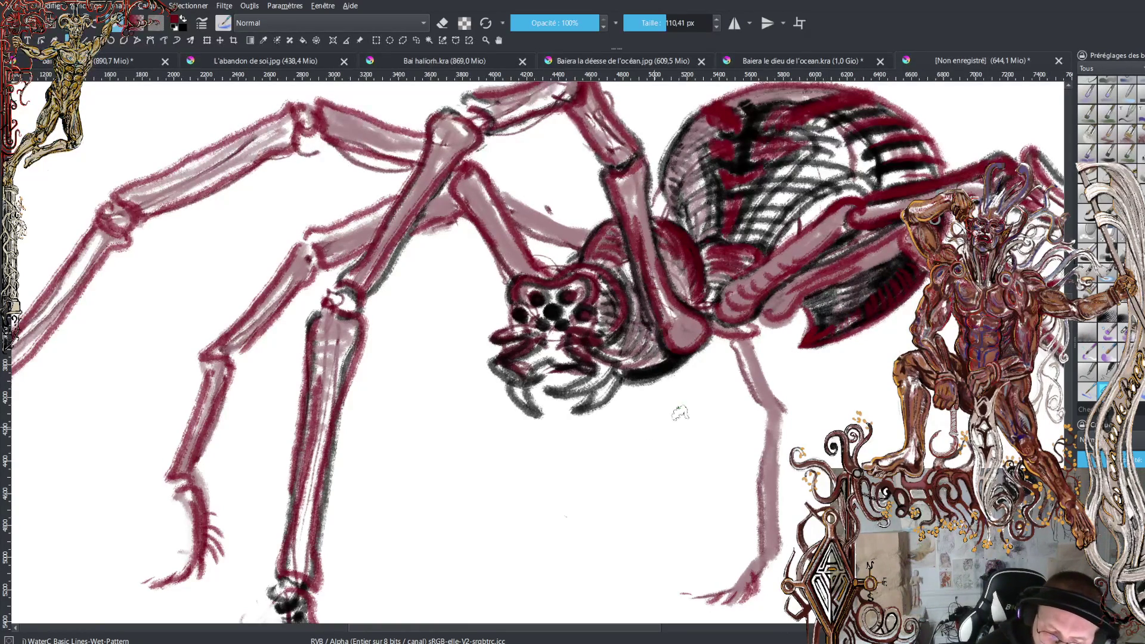
mouse_move(817, 310)
left_mouse_down()
mouse_move(829, 286)
mouse_move(889, 265)
left_mouse_up()
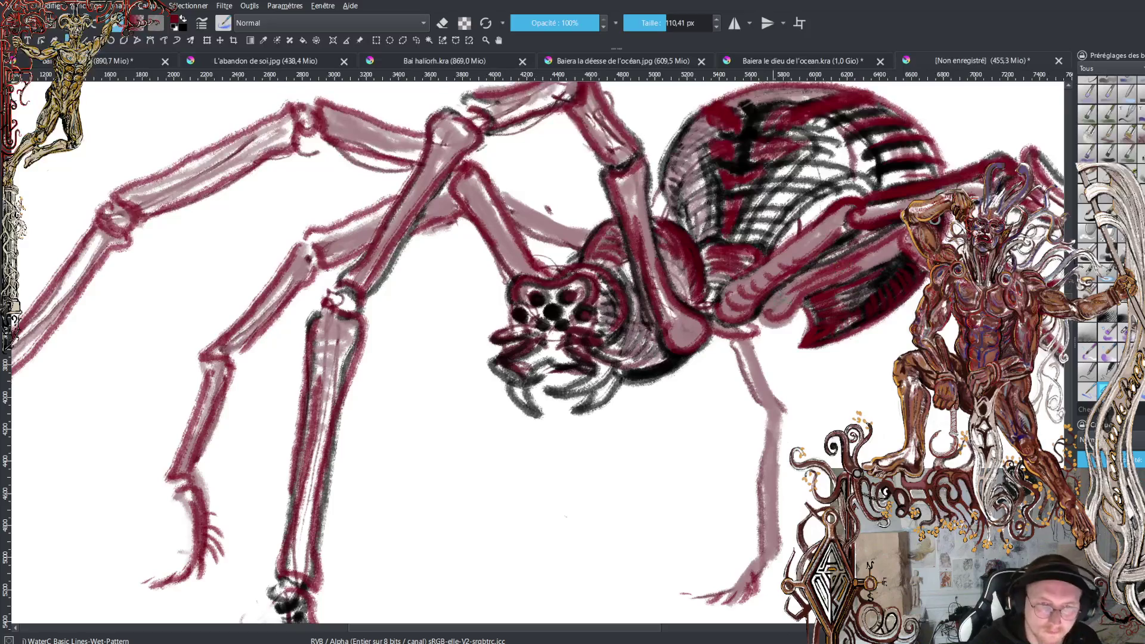
key("minus")
key("minus")
key("minus")
key("minus")
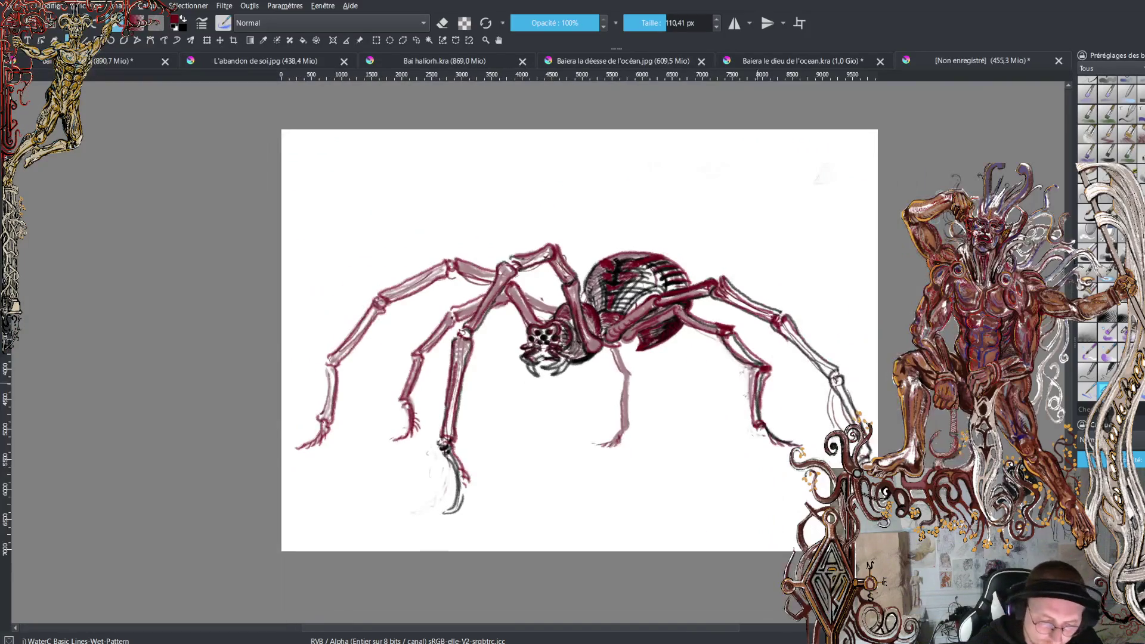
Save the crimson-outlined spider sketch as .kra and close it, returning to 'Baiera le dieu de l'ocean.kra'
key("plus")
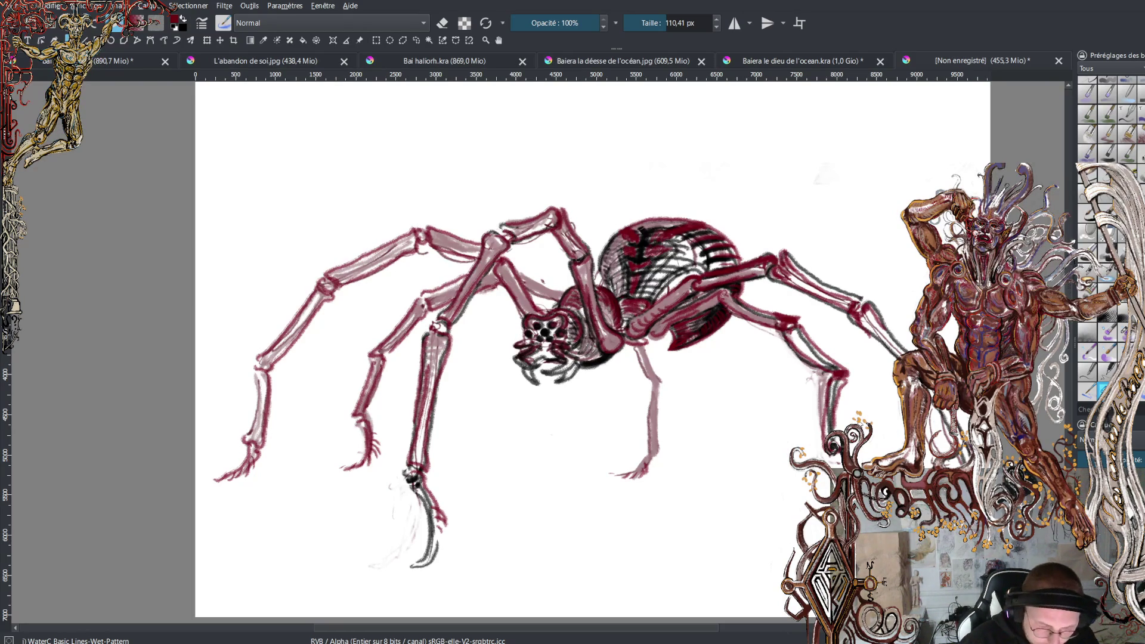
key("ctrl+s")
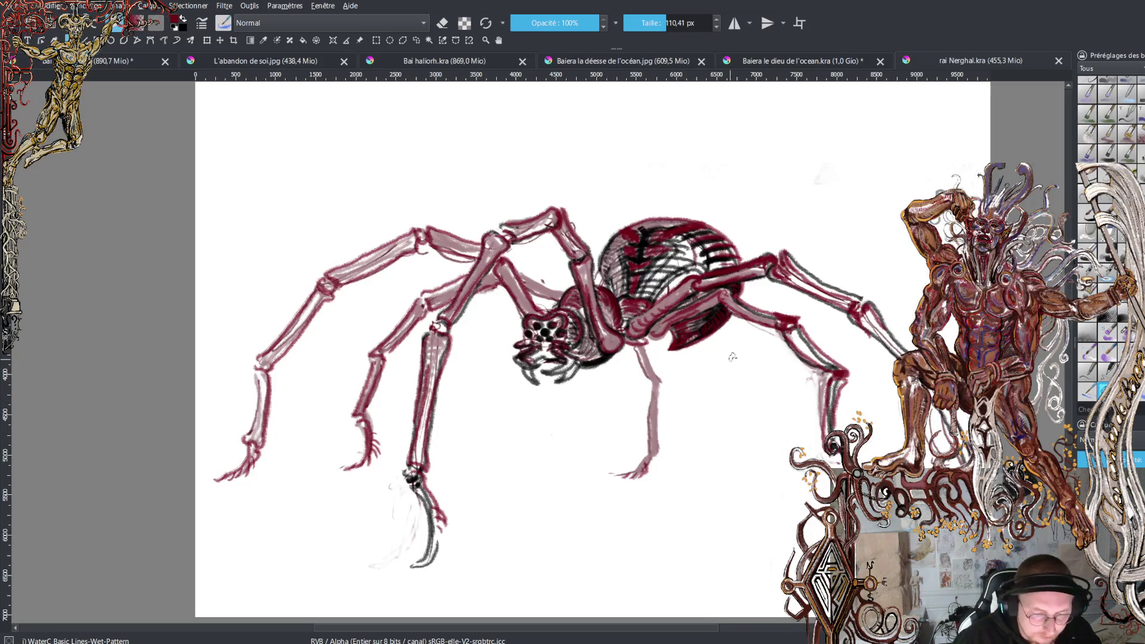
key("plus")
key("plus")
key("plus")
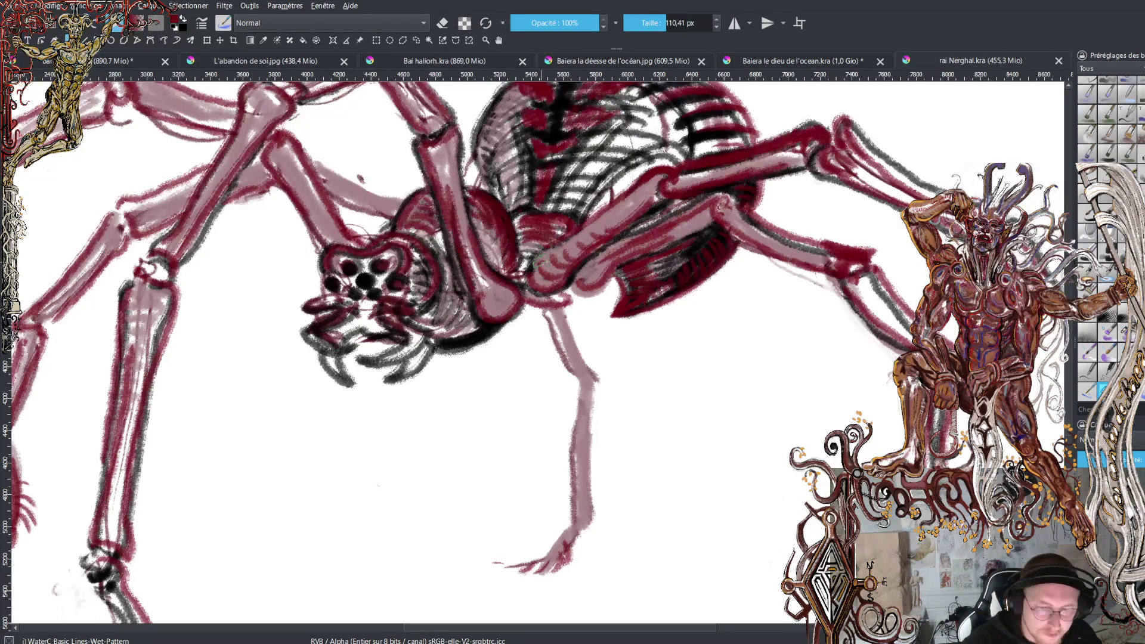
left_click(1059, 60)
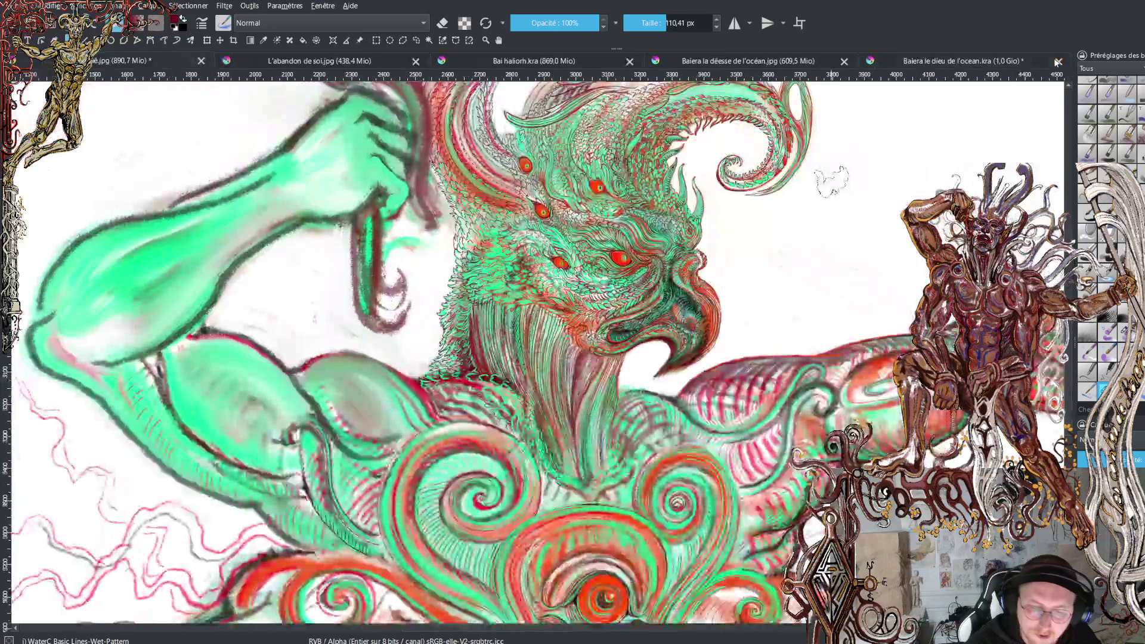
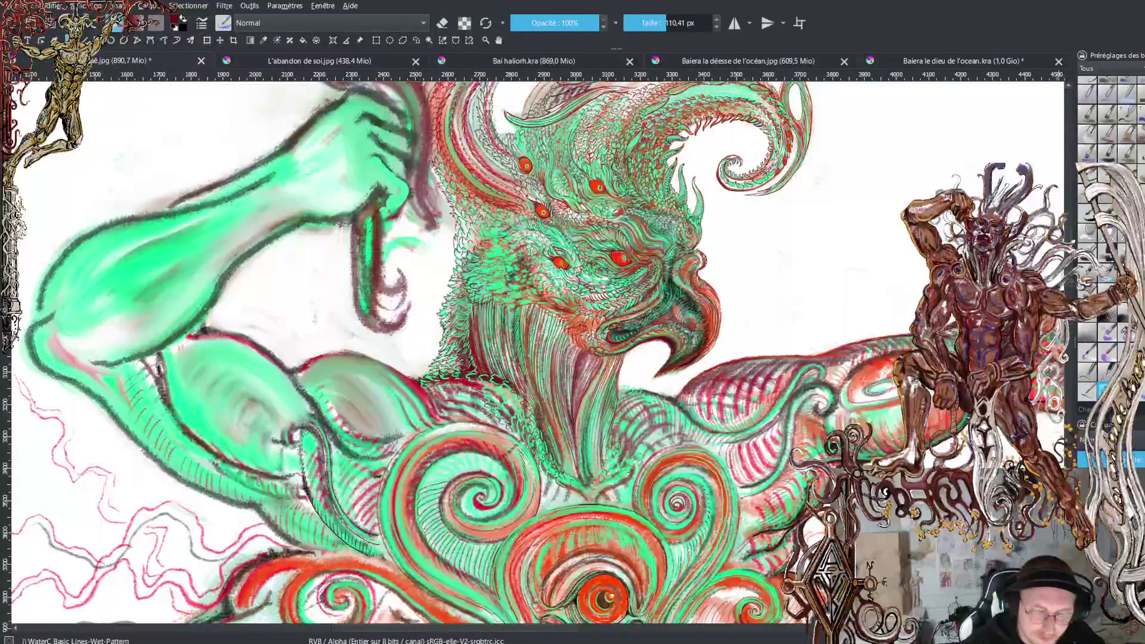
Zoom out to review the whole finished creature painting
scroll(1069, 295, "down", 5)
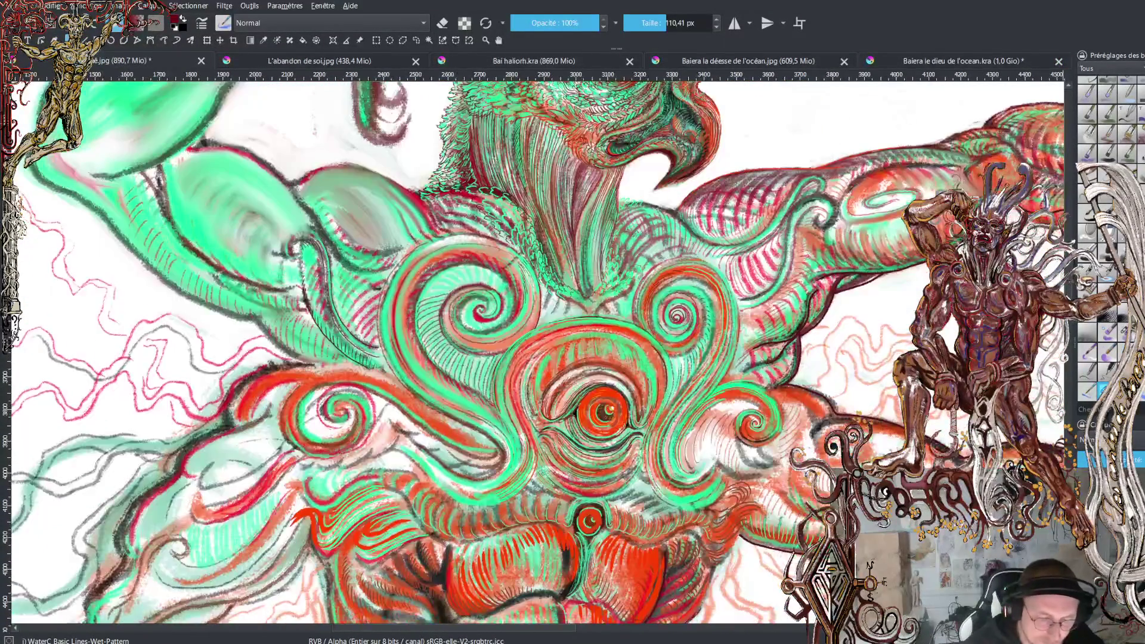
scroll(537, 352, "down", 10)
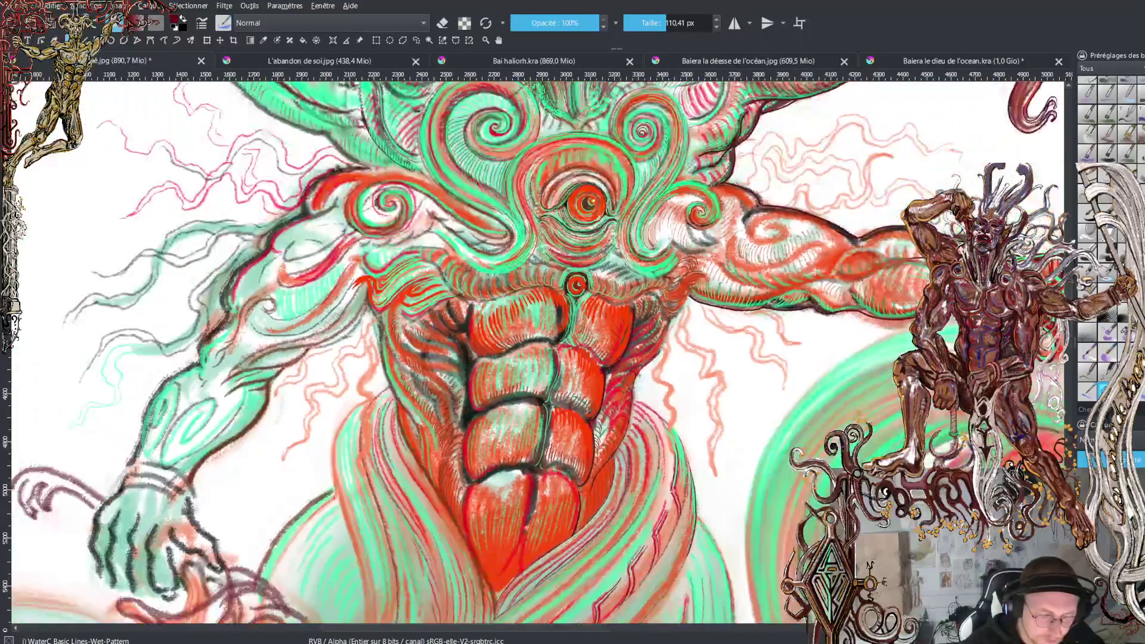
scroll(569, 352, "down", 5)
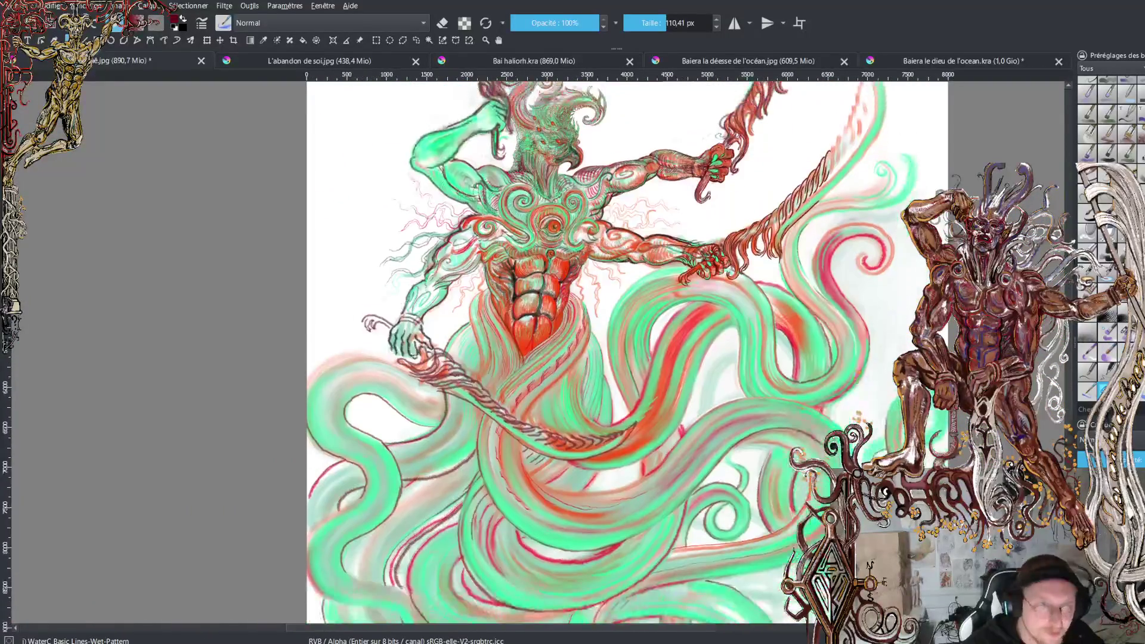
scroll(627, 352, "up", 3)
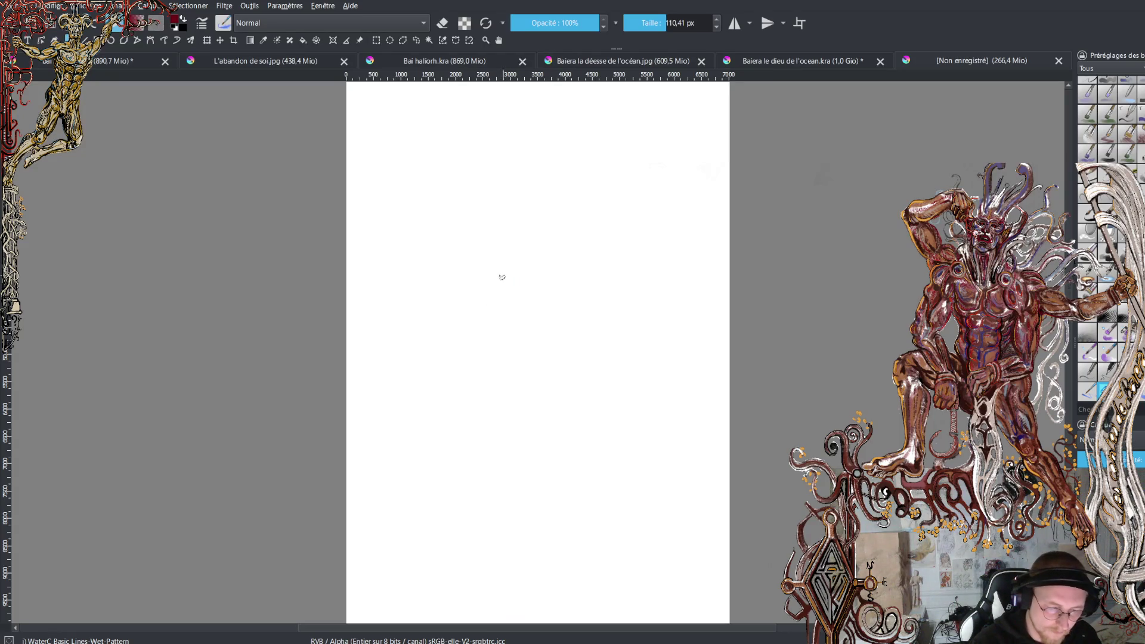
Set the brush to 217.47 px and sketch dark-red looping strokes ending in a clawed hand
left_click(676, 23)
mouse_move(493, 257)
left_mouse_down()
mouse_move(495, 292)
mouse_move(523, 245)
mouse_move(526, 302)
left_mouse_up()
mouse_move(511, 303)
left_mouse_down()
mouse_move(493, 310)
mouse_move(531, 254)
mouse_move(582, 257)
mouse_move(566, 245)
mouse_move(576, 266)
mouse_move(596, 259)
mouse_move(596, 272)
mouse_move(614, 251)
mouse_move(595, 266)
mouse_move(576, 253)
left_mouse_up()
mouse_move(497, 276)
left_mouse_down()
mouse_move(486, 254)
mouse_move(414, 337)
mouse_move(421, 379)
mouse_move(392, 416)
mouse_move(446, 419)
mouse_move(457, 450)
left_mouse_up()
mouse_move(418, 411)
left_mouse_down()
mouse_move(458, 448)
mouse_move(412, 412)
mouse_move(452, 471)
mouse_move(401, 388)
mouse_move(428, 488)
mouse_move(398, 412)
mouse_move(396, 482)
mouse_move(432, 399)
mouse_move(425, 406)
mouse_move(457, 426)
left_mouse_up()
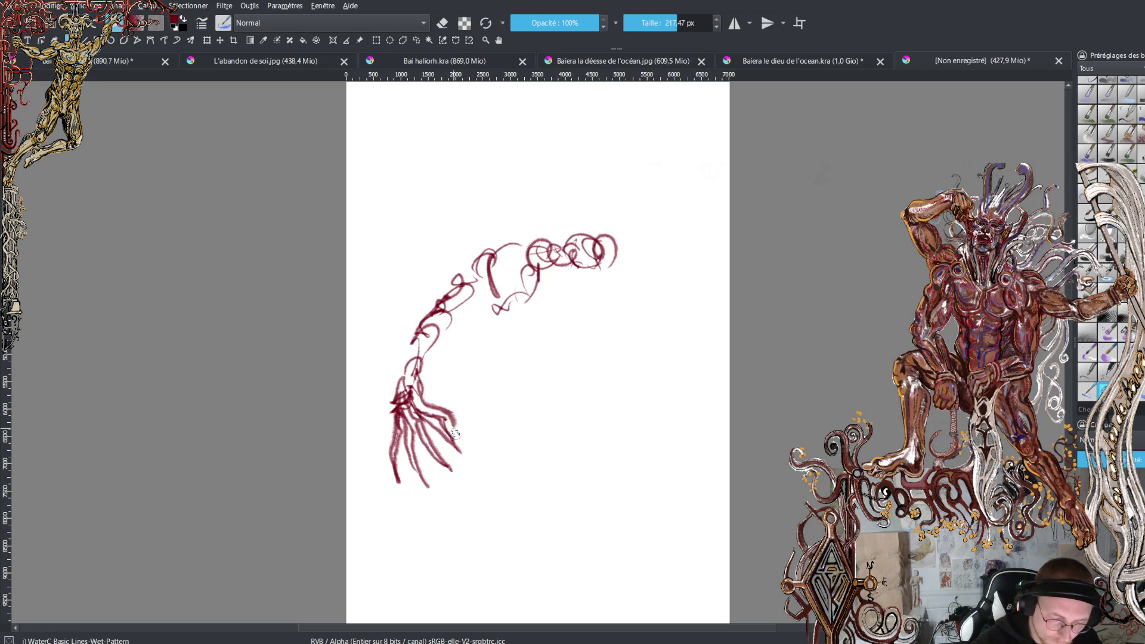
Sample a light pink from the canvas and stroke it over the hand and up the arm
left_click(426, 387, "ctrl")
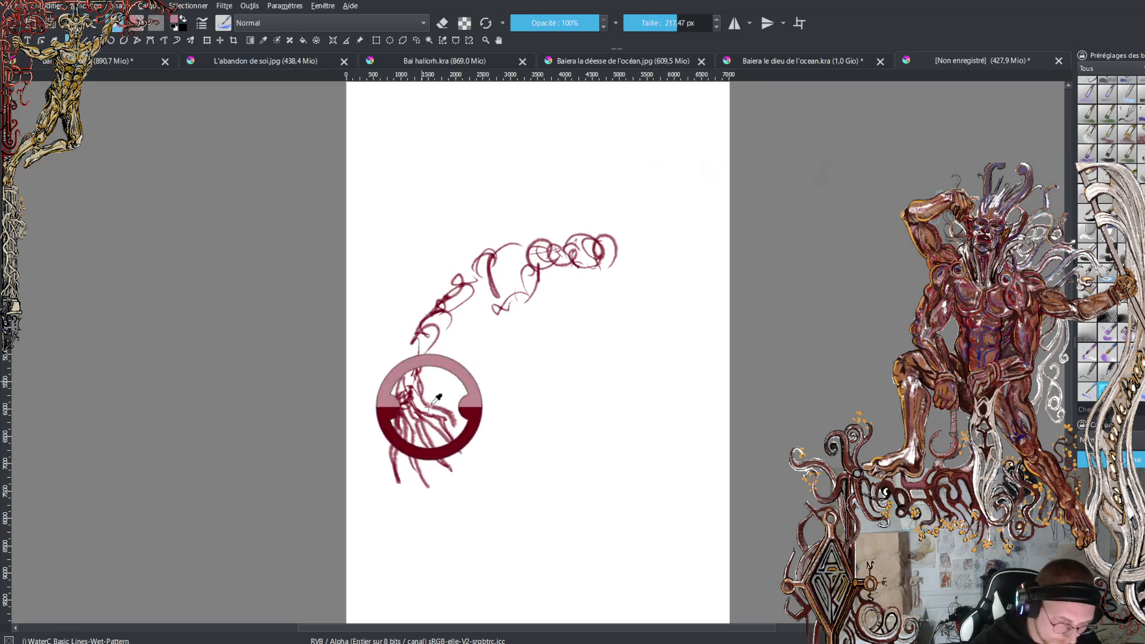
mouse_move(423, 381)
left_mouse_down()
mouse_move(445, 456)
mouse_move(422, 371)
left_mouse_up()
mouse_move(432, 354)
left_mouse_down()
mouse_move(452, 322)
mouse_move(439, 284)
mouse_move(477, 265)
mouse_move(486, 234)
mouse_move(506, 222)
mouse_move(489, 253)
mouse_move(501, 239)
mouse_move(480, 215)
mouse_move(468, 220)
mouse_move(510, 187)
mouse_move(550, 183)
mouse_move(516, 198)
mouse_move(504, 179)
mouse_move(558, 201)
mouse_move(502, 262)
mouse_move(519, 268)
mouse_move(508, 275)
mouse_move(541, 235)
mouse_move(555, 250)
mouse_move(542, 229)
mouse_move(570, 251)
mouse_move(581, 236)
mouse_move(575, 248)
mouse_move(602, 261)
mouse_move(623, 230)
mouse_move(620, 253)
mouse_move(626, 222)
mouse_move(639, 222)
mouse_move(630, 273)
left_mouse_up()
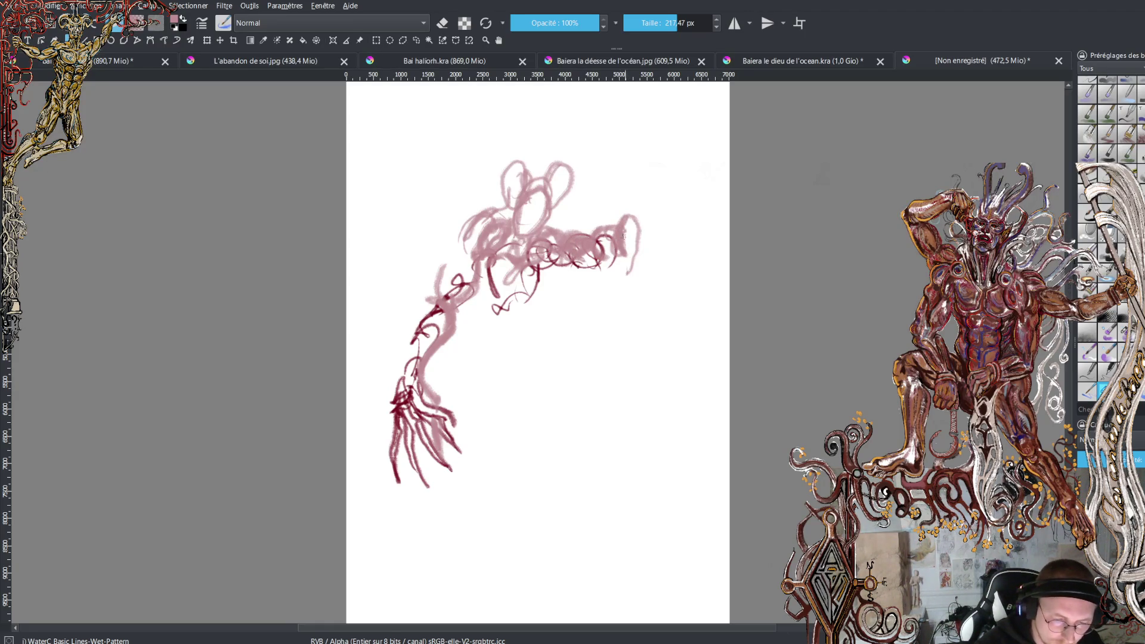
Scribble pink between the dark loops down to the left foot, undoing a stray scribble
mouse_move(625, 232)
left_mouse_down()
mouse_move(621, 197)
mouse_move(639, 229)
mouse_move(648, 224)
mouse_move(632, 246)
mouse_move(650, 229)
mouse_move(647, 220)
mouse_move(639, 256)
left_mouse_up()
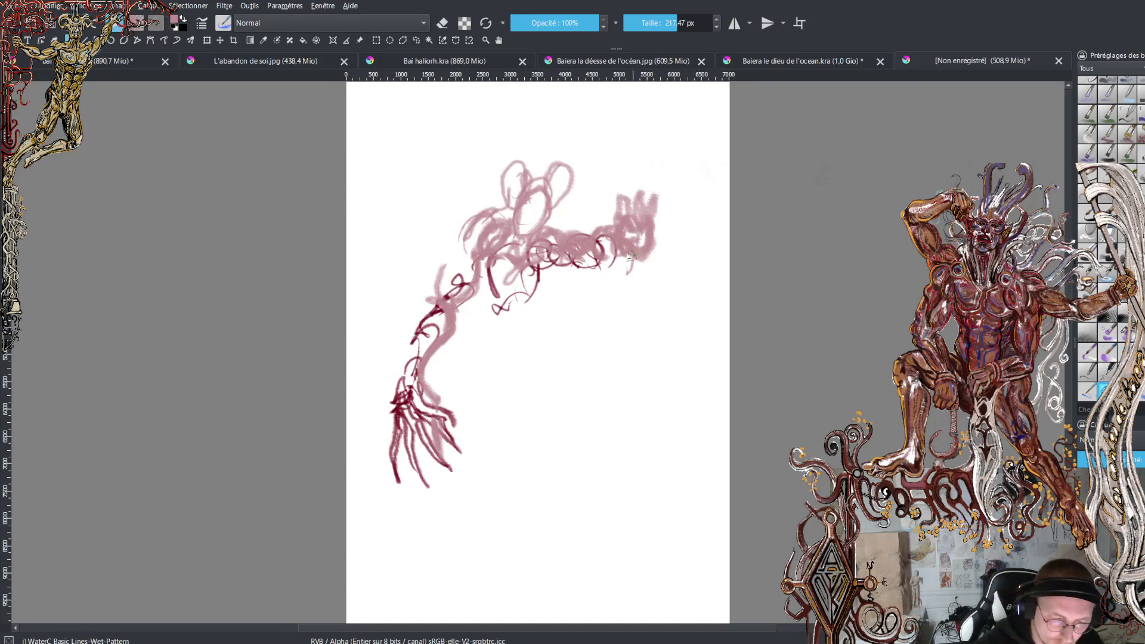
key("ctrl+z")
key("ctrl+z")
key("ctrl+z")
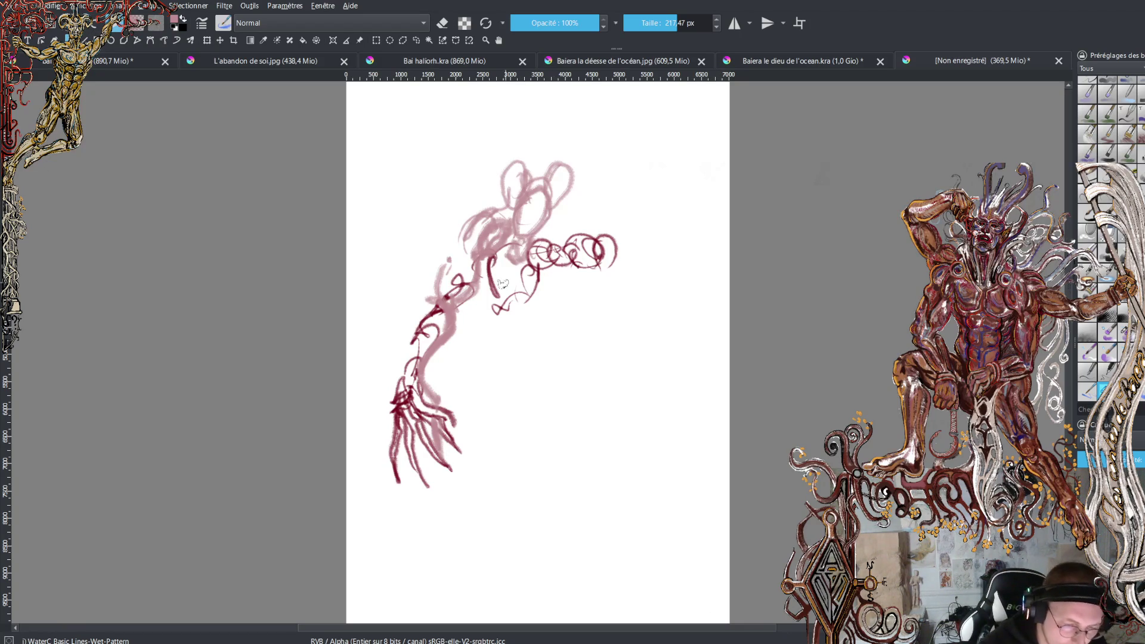
mouse_move(512, 278)
left_mouse_down()
mouse_move(520, 254)
mouse_move(487, 286)
mouse_move(537, 279)
mouse_move(545, 295)
mouse_move(490, 322)
mouse_move(513, 304)
mouse_move(501, 358)
mouse_move(474, 352)
mouse_move(453, 376)
mouse_move(525, 341)
mouse_move(522, 374)
mouse_move(477, 385)
mouse_move(518, 371)
mouse_move(554, 436)
mouse_move(471, 408)
mouse_move(477, 373)
mouse_move(478, 457)
mouse_move(528, 486)
mouse_move(457, 566)
mouse_move(526, 479)
mouse_move(555, 405)
mouse_move(590, 459)
mouse_move(582, 481)
mouse_move(623, 578)
mouse_move(587, 582)
mouse_move(662, 602)
mouse_move(566, 574)
left_mouse_up()
left_click_drag(436, 579, 460, 617)
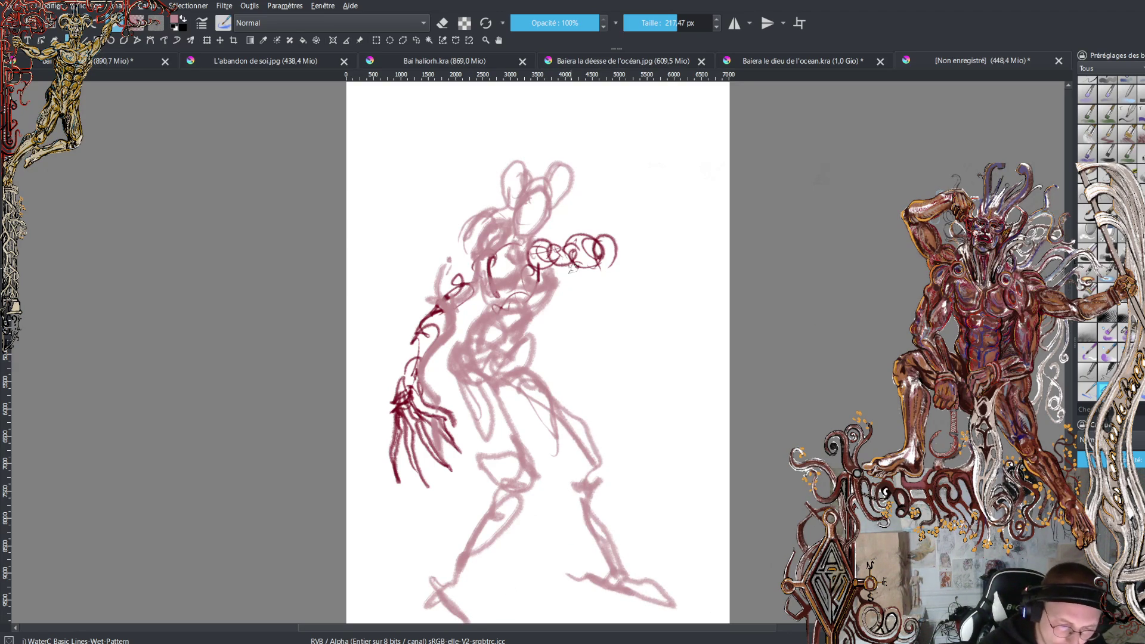
Fill the shoulders in pink and retry the right hand curl, undoing failed strokes and resampling pink
mouse_move(548, 245)
left_mouse_down()
mouse_move(560, 242)
mouse_move(529, 275)
mouse_move(535, 253)
mouse_move(580, 238)
mouse_move(592, 251)
mouse_move(608, 232)
mouse_move(623, 260)
mouse_move(650, 245)
mouse_move(661, 290)
mouse_move(655, 258)
mouse_move(674, 258)
mouse_move(678, 309)
mouse_move(662, 257)
mouse_move(692, 266)
mouse_move(674, 337)
left_mouse_up()
left_click_drag(695, 275, 692, 360)
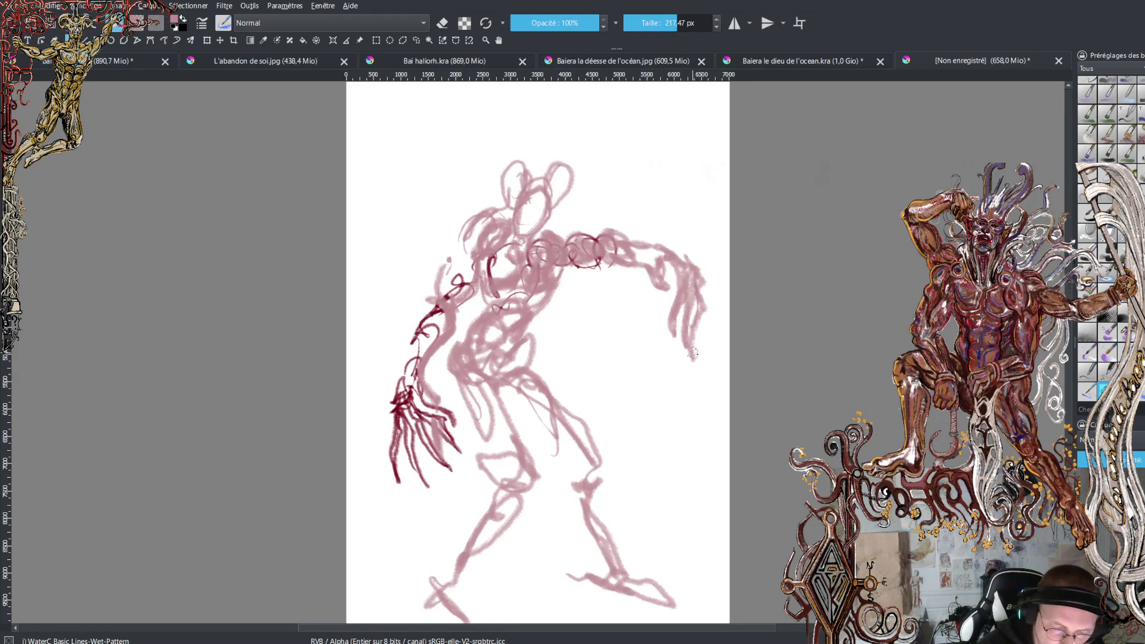
key("ctrl+z")
key("ctrl+z")
key("ctrl+z")
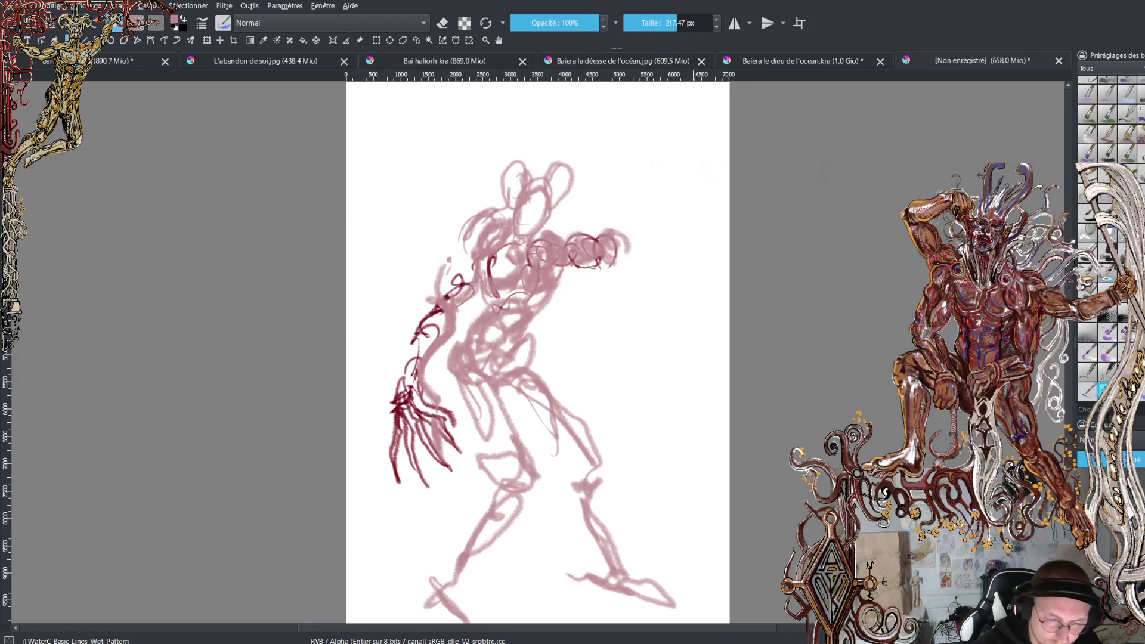
mouse_move(624, 242)
left_mouse_down()
mouse_move(615, 262)
mouse_move(633, 283)
mouse_move(622, 303)
mouse_move(647, 338)
mouse_move(639, 297)
mouse_move(668, 277)
mouse_move(669, 349)
mouse_move(680, 274)
mouse_move(682, 288)
mouse_move(693, 263)
mouse_move(705, 329)
mouse_move(692, 272)
mouse_move(696, 312)
left_mouse_up()
key("ctrl+z")
key("ctrl+z")
key("ctrl+z")
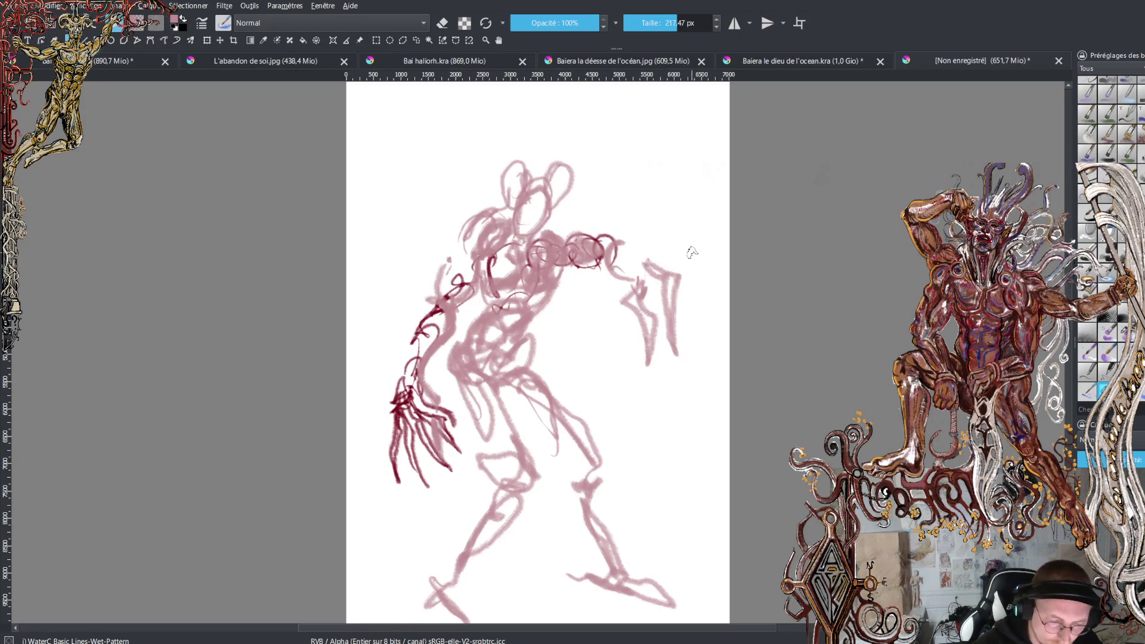
left_click(662, 286, "ctrl")
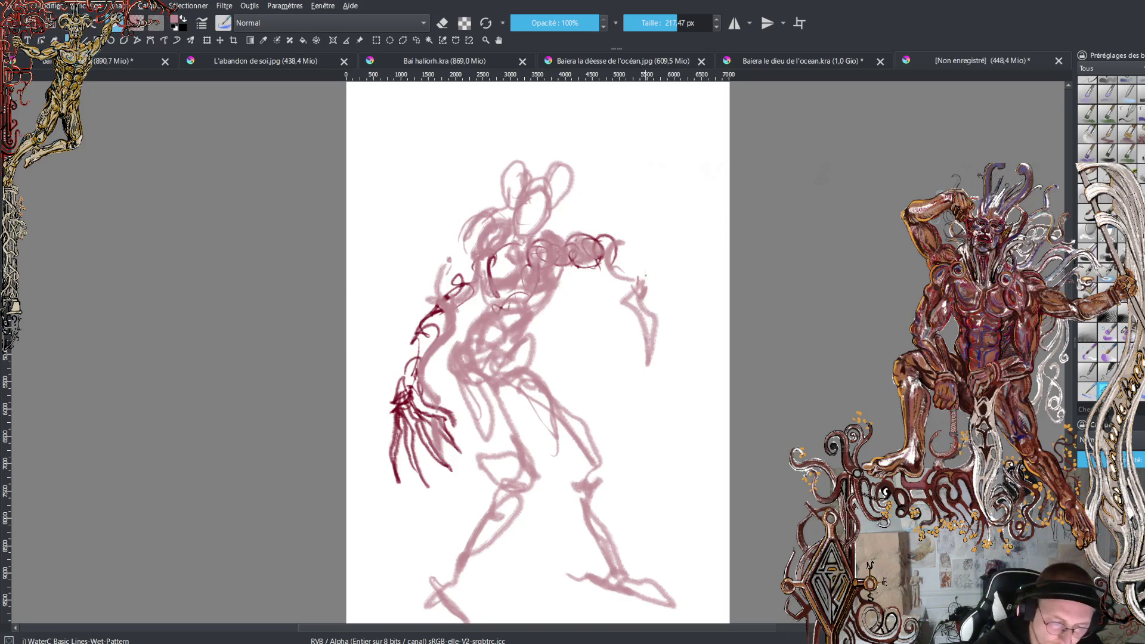
Redraw the second hand, then add ear loops, horns and a neck outline in pink
mouse_move(661, 289)
left_mouse_down()
mouse_move(670, 358)
mouse_move(674, 275)
mouse_move(653, 278)
mouse_move(674, 377)
left_mouse_up()
mouse_move(687, 292)
left_mouse_down()
mouse_move(673, 283)
mouse_move(666, 388)
mouse_move(650, 292)
mouse_move(617, 244)
mouse_move(649, 259)
mouse_move(652, 278)
left_mouse_up()
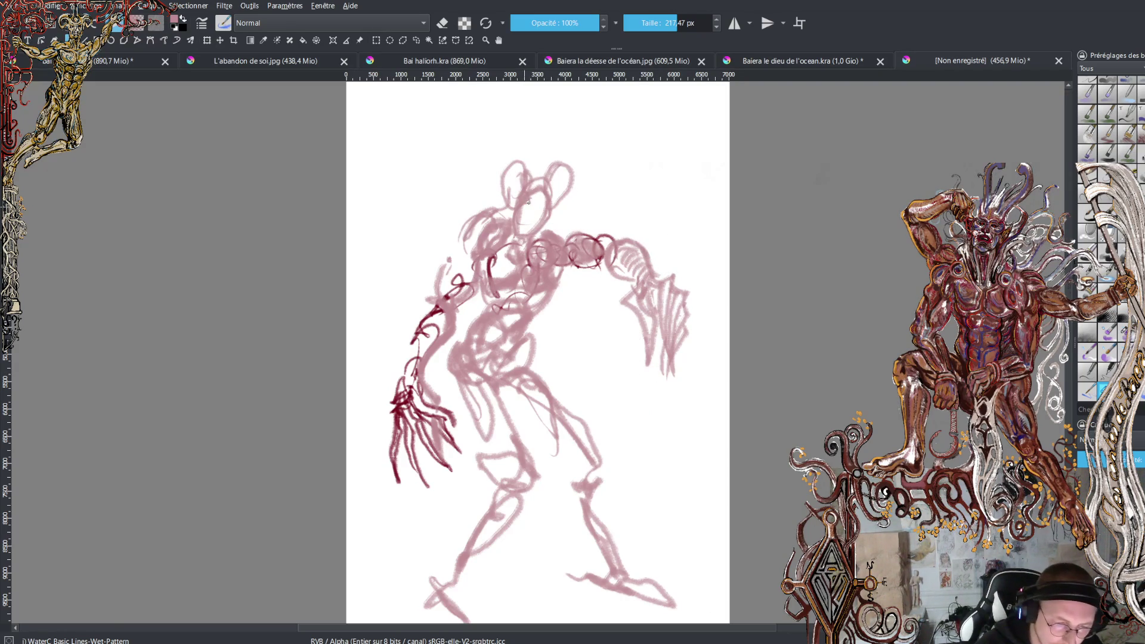
left_click_drag(524, 224, 531, 237)
mouse_move(507, 158)
left_mouse_down()
mouse_move(557, 196)
mouse_move(564, 179)
mouse_move(532, 152)
mouse_move(533, 177)
mouse_move(558, 169)
left_mouse_up()
mouse_move(519, 136)
left_mouse_down()
mouse_move(543, 170)
mouse_move(572, 128)
mouse_move(530, 92)
mouse_move(575, 101)
mouse_move(576, 128)
mouse_move(546, 156)
left_mouse_up()
left_click_drag(558, 95, 537, 143)
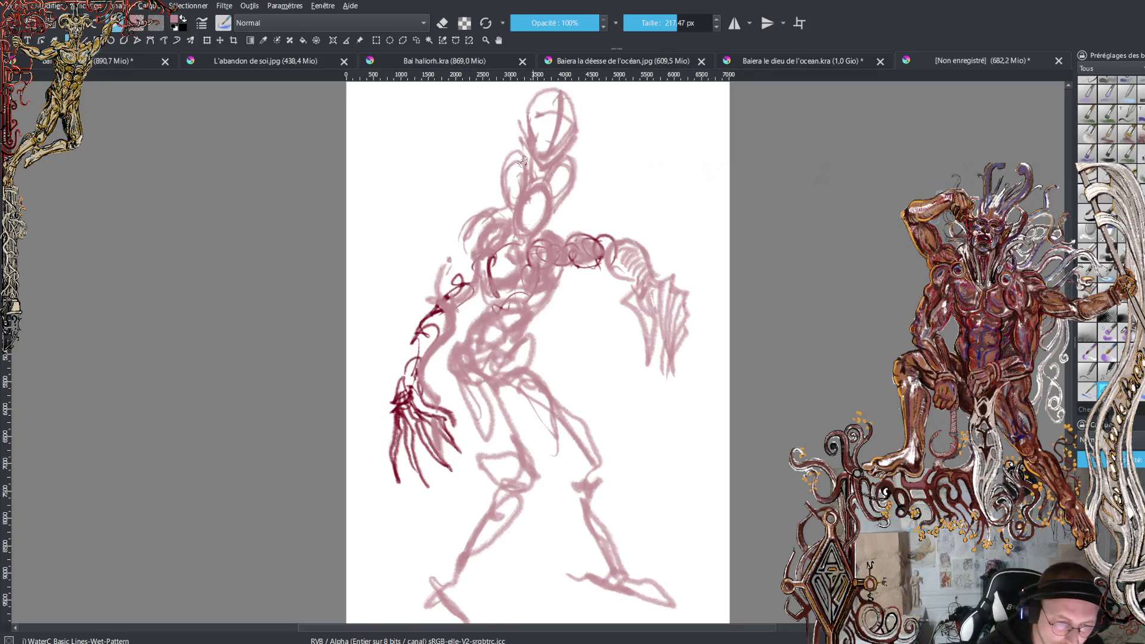
left_click_drag(540, 190, 522, 220)
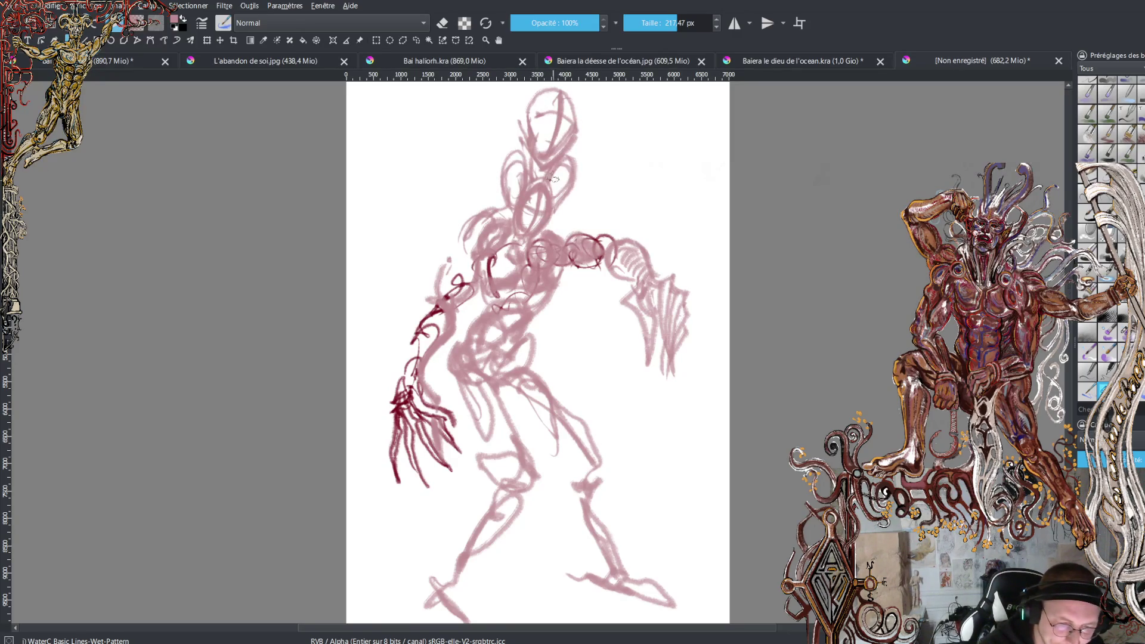
left_click_drag(567, 160, 555, 200)
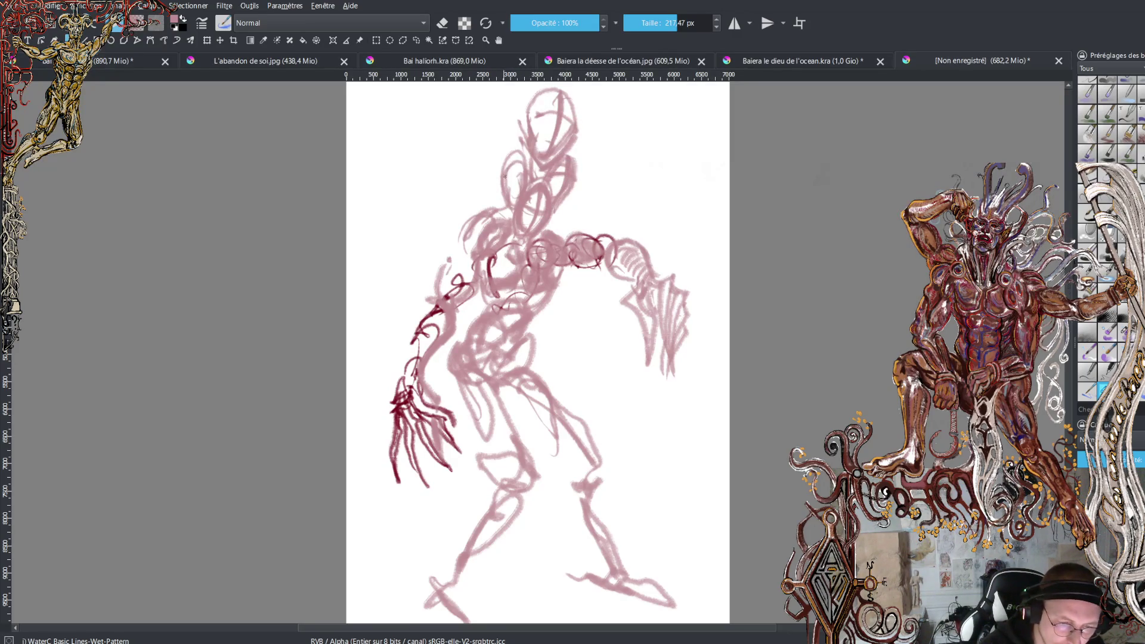
mouse_move(518, 144)
left_mouse_down()
mouse_move(513, 200)
mouse_move(570, 237)
mouse_move(608, 243)
mouse_move(599, 229)
left_mouse_up()
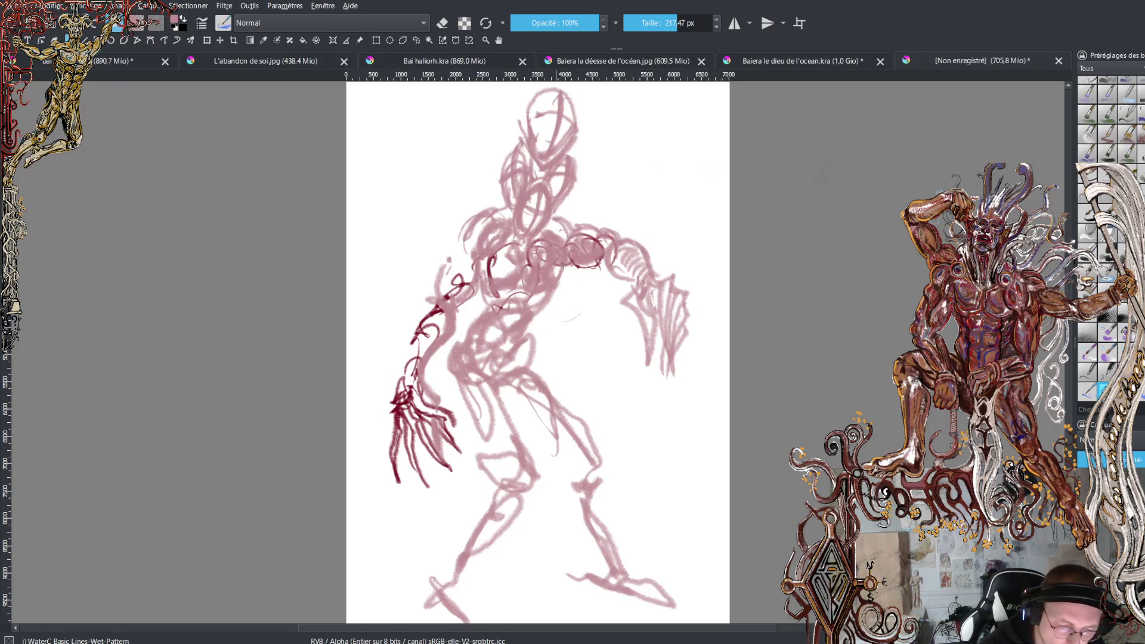
Darken the torso's middle, left side and lower part, plus the hip and upper thigh
mouse_move(540, 298)
left_mouse_down()
mouse_move(561, 277)
mouse_move(532, 308)
left_mouse_up()
left_click_drag(474, 266, 495, 310)
left_click_drag(482, 260, 483, 277)
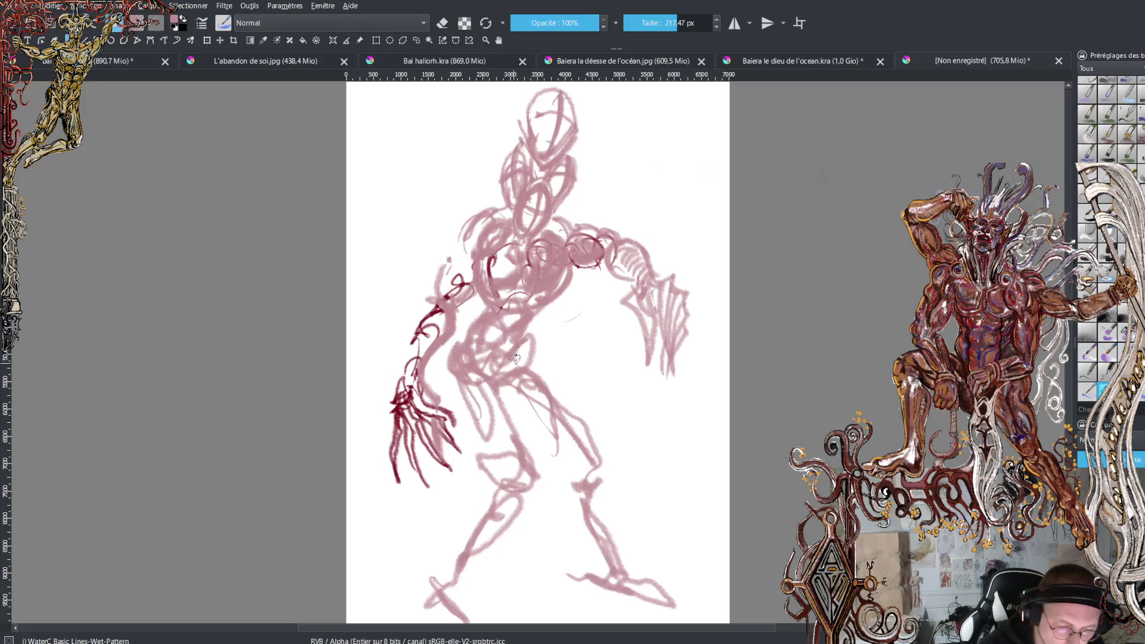
mouse_move(554, 313)
left_mouse_down()
mouse_move(537, 310)
mouse_move(530, 331)
left_mouse_up()
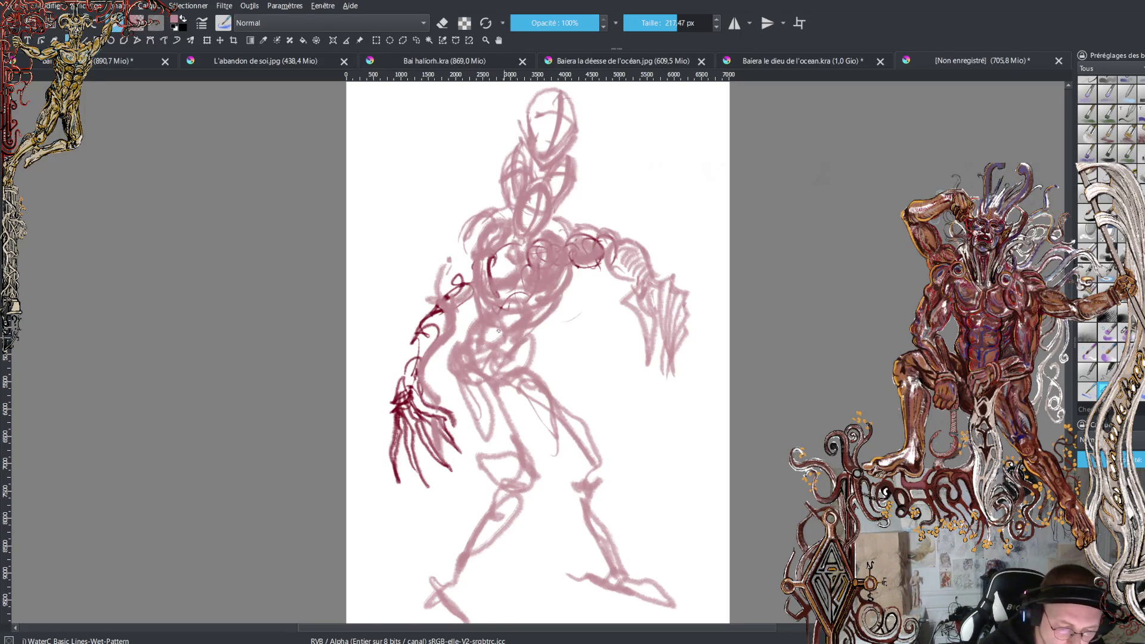
mouse_move(454, 346)
left_mouse_down()
mouse_move(459, 397)
mouse_move(480, 373)
mouse_move(486, 445)
mouse_move(493, 390)
mouse_move(496, 465)
mouse_move(516, 471)
mouse_move(516, 520)
mouse_move(453, 591)
mouse_move(471, 621)
mouse_move(488, 615)
mouse_move(441, 573)
mouse_move(478, 531)
mouse_move(421, 591)
mouse_move(452, 568)
left_mouse_up()
left_click_drag(488, 454, 452, 369)
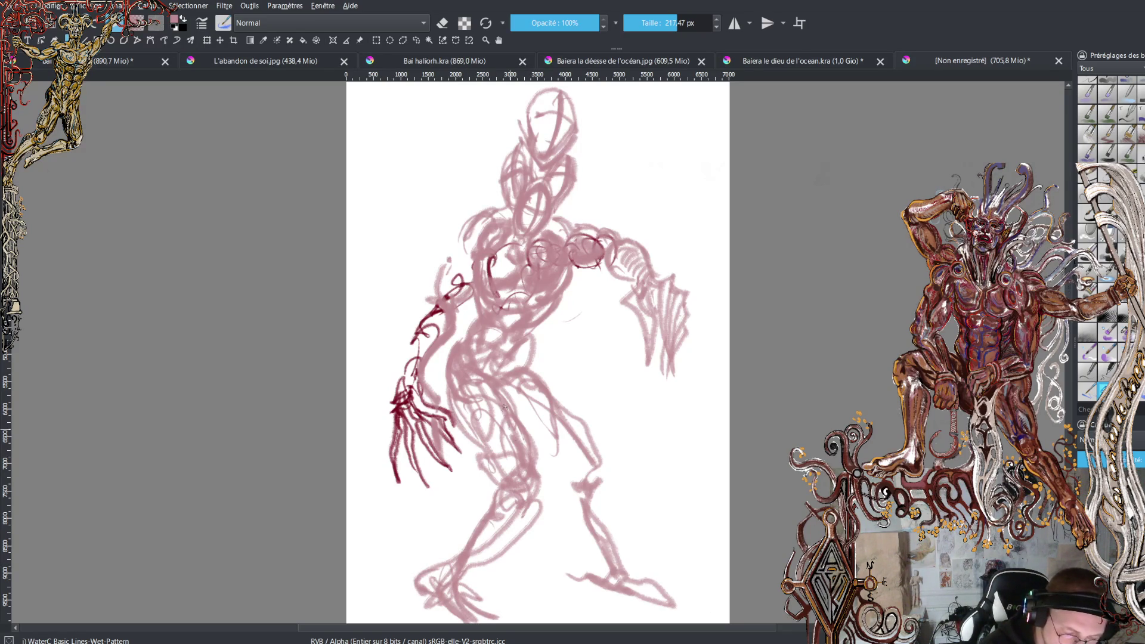
Darken the right knee and shin down to the ankle and extend the right foot
mouse_move(538, 420)
left_mouse_down()
mouse_move(544, 376)
mouse_move(581, 439)
mouse_move(540, 460)
mouse_move(529, 431)
left_mouse_up()
mouse_move(570, 480)
left_mouse_down()
mouse_move(576, 468)
mouse_move(611, 477)
mouse_move(581, 504)
mouse_move(578, 492)
mouse_move(595, 565)
left_mouse_up()
left_click_drag(609, 496, 604, 586)
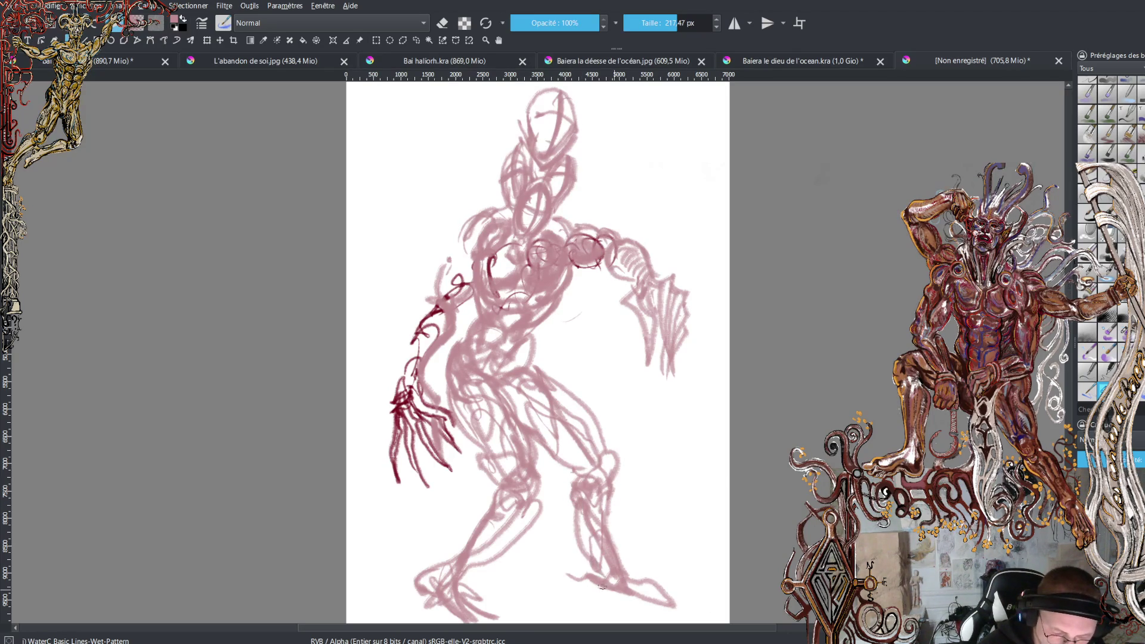
mouse_move(614, 508)
left_mouse_down()
mouse_move(624, 574)
mouse_move(674, 614)
left_mouse_up()
left_click_drag(629, 575, 686, 608)
scroll(493, 535, "down", 3)
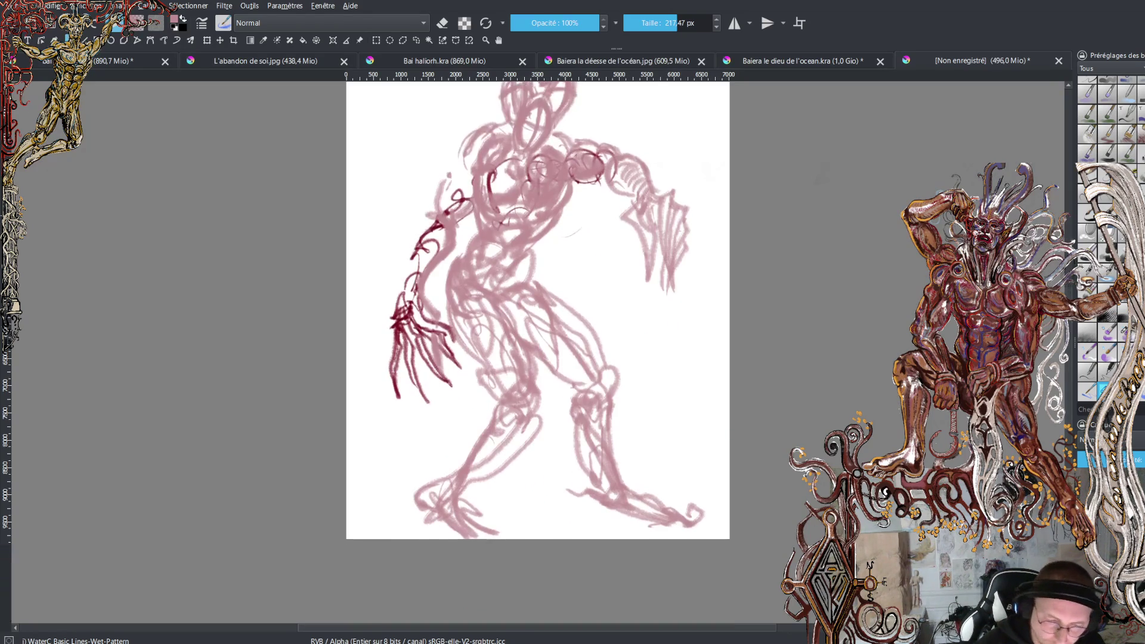
Scale the whole sketch layer narrower, shift it slightly right and up, and commit
left_click(206, 40)
left_click_drag(709, 269, 638, 269)
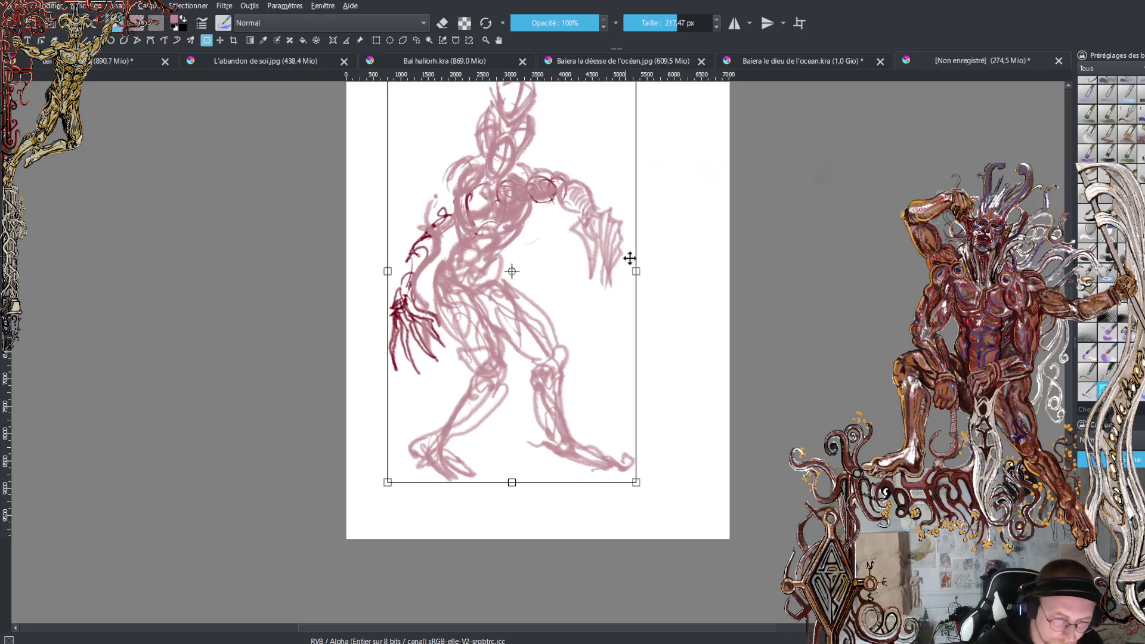
mouse_move(559, 244)
left_mouse_down()
mouse_move(601, 239)
mouse_move(593, 225)
mouse_move(592, 254)
left_mouse_up()
key("Return")
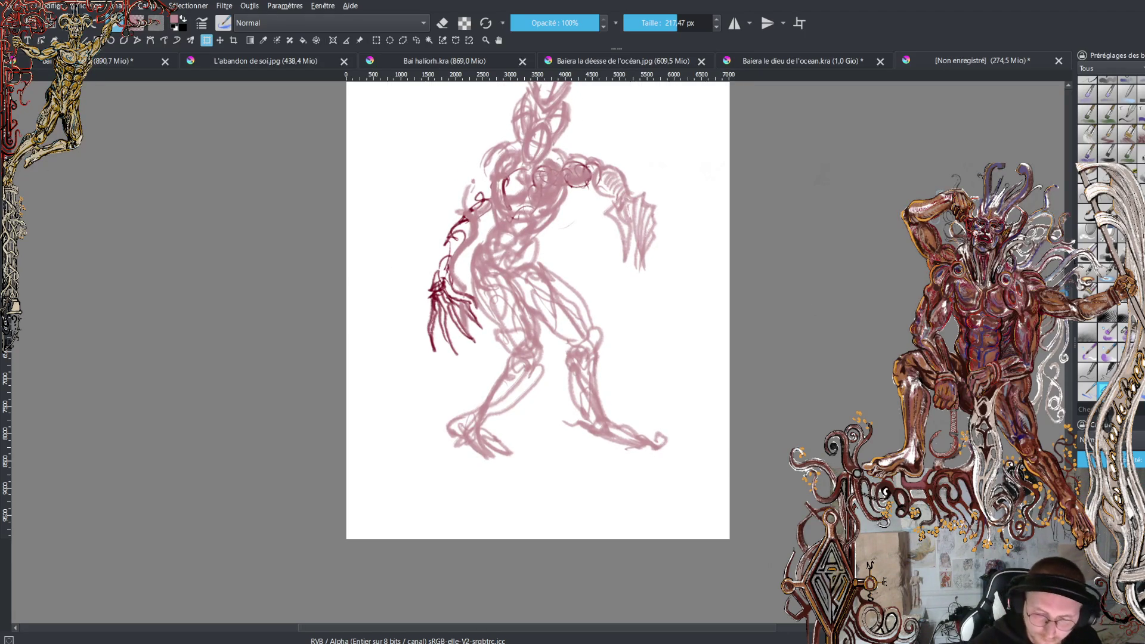
scroll(618, 357, "up", 3)
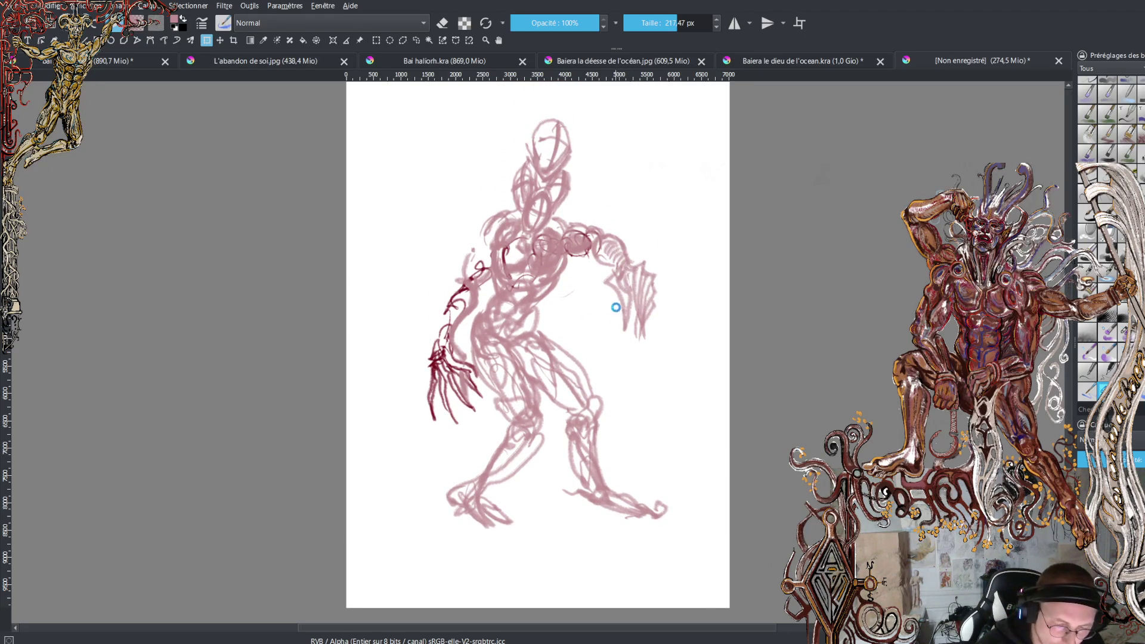
Reapply the transform and extend the left foot downward with a pink stroke
key("ctrl+t")
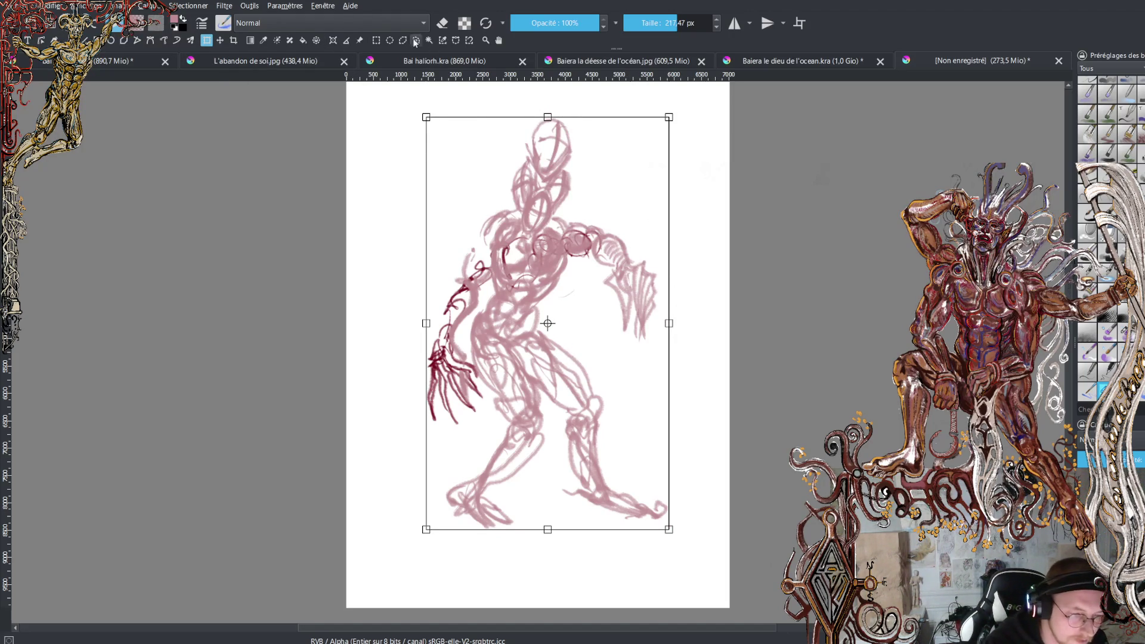
key("b")
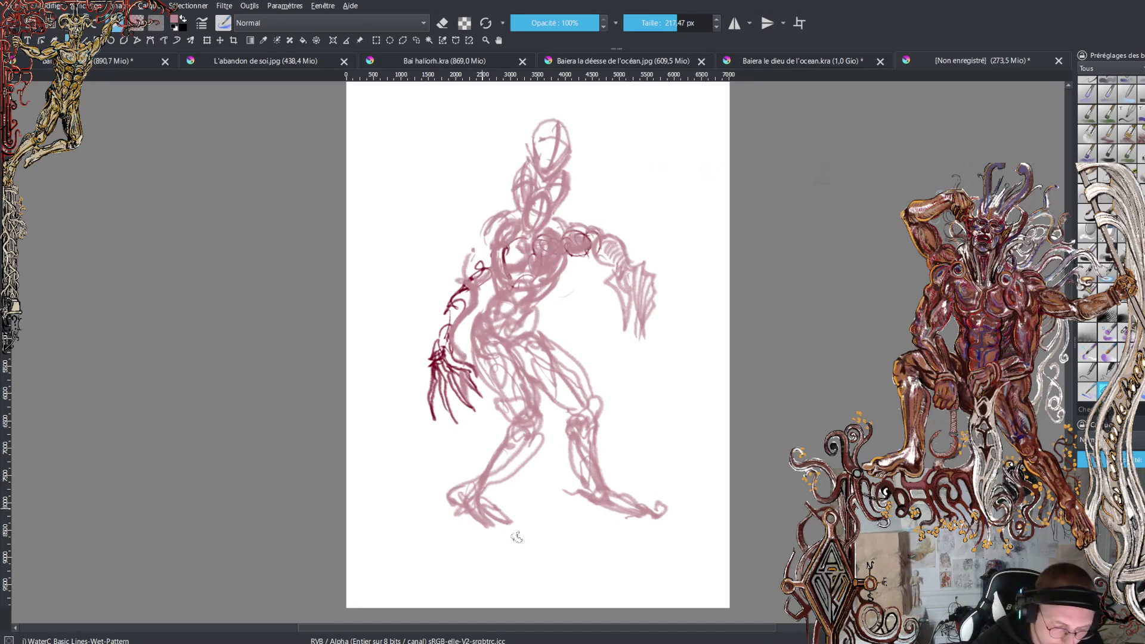
left_click_drag(495, 511, 531, 558)
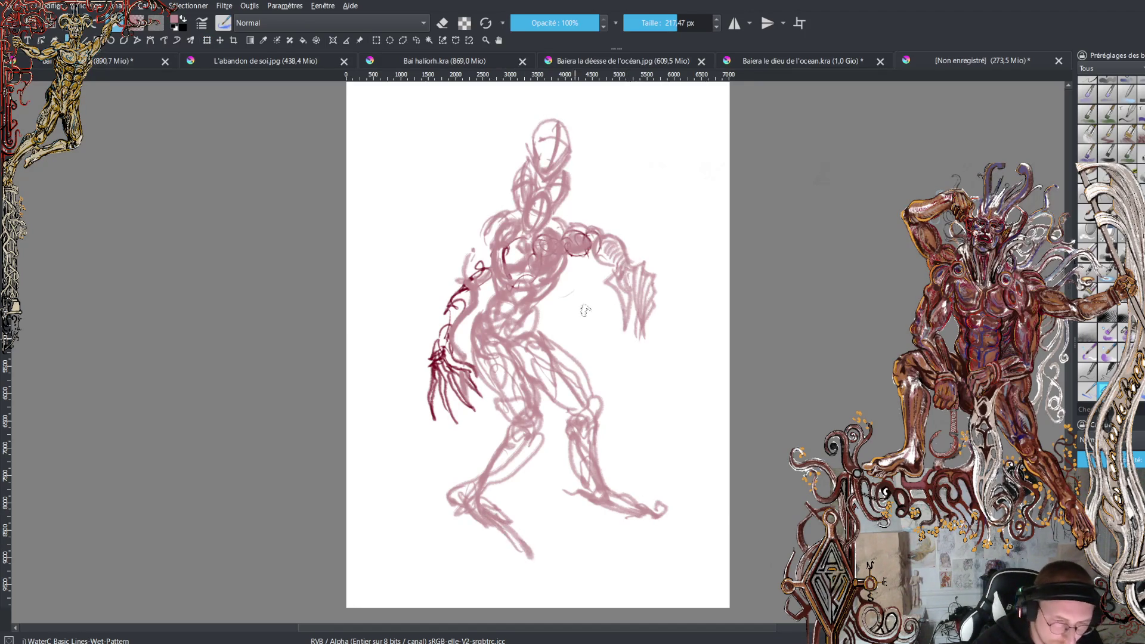
left_click(416, 40)
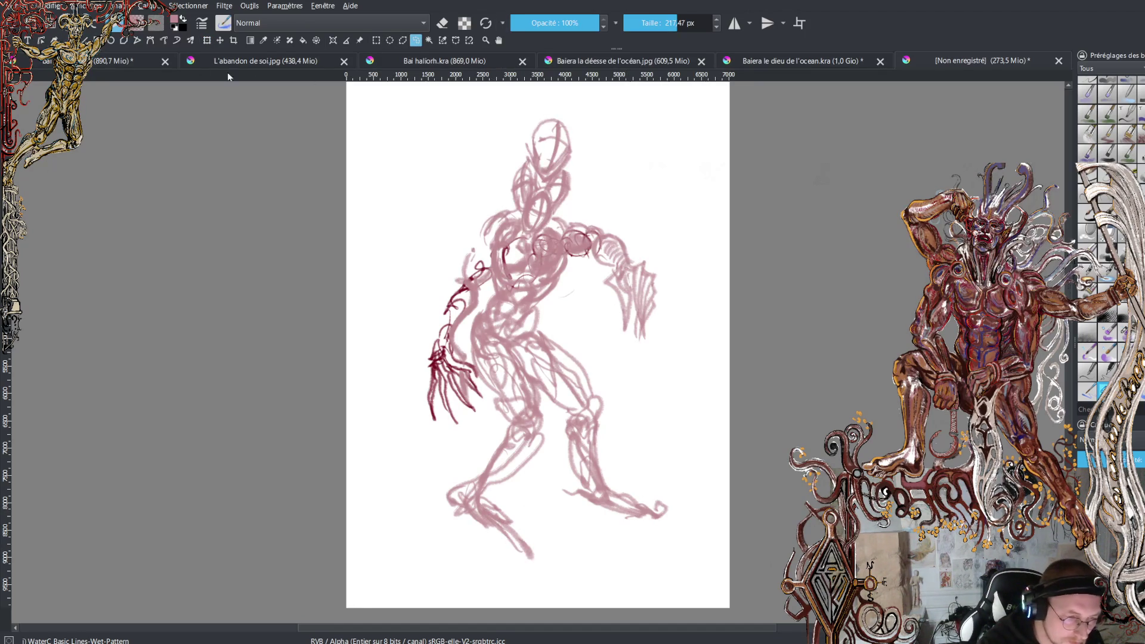
Reinforce the feet, right thigh and leg lines, and the left upper arm in pink
mouse_move(525, 514)
left_mouse_down()
mouse_move(519, 560)
mouse_move(555, 584)
mouse_move(495, 579)
mouse_move(546, 578)
mouse_move(542, 565)
mouse_move(590, 577)
mouse_move(564, 587)
left_mouse_up()
mouse_move(629, 516)
left_mouse_down()
mouse_move(647, 543)
mouse_move(677, 525)
mouse_move(646, 519)
mouse_move(604, 532)
mouse_move(576, 484)
mouse_move(609, 486)
mouse_move(574, 425)
mouse_move(599, 465)
left_mouse_up()
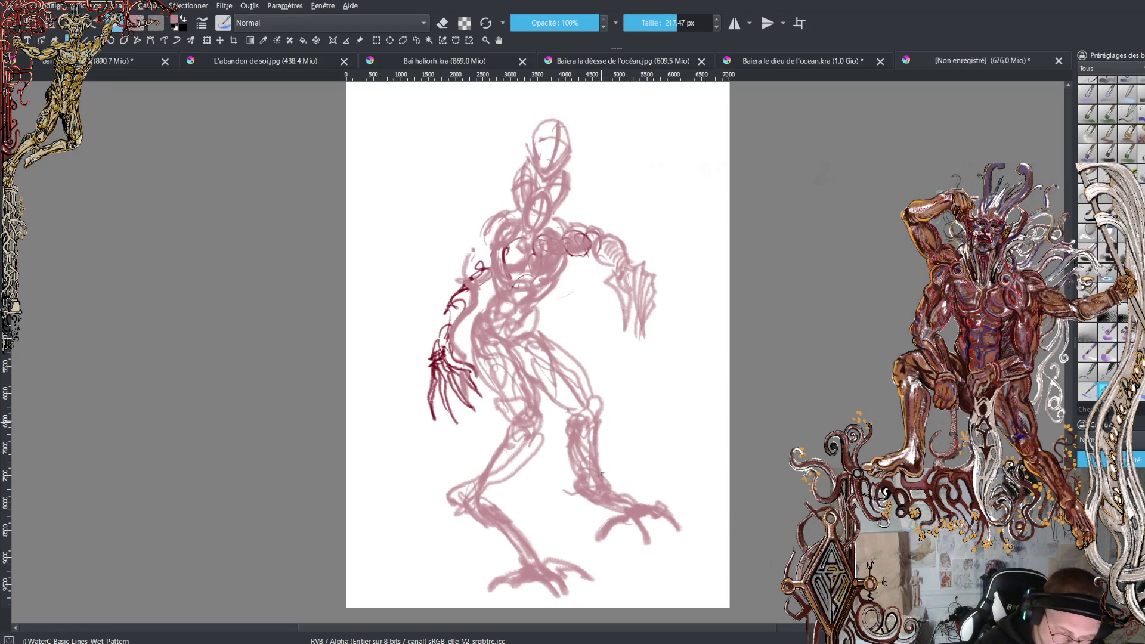
left_click_drag(576, 416, 535, 370)
mouse_move(556, 348)
left_mouse_down()
mouse_move(517, 361)
mouse_move(547, 448)
mouse_move(472, 495)
mouse_move(487, 453)
mouse_move(519, 438)
mouse_move(460, 331)
mouse_move(465, 342)
left_mouse_up()
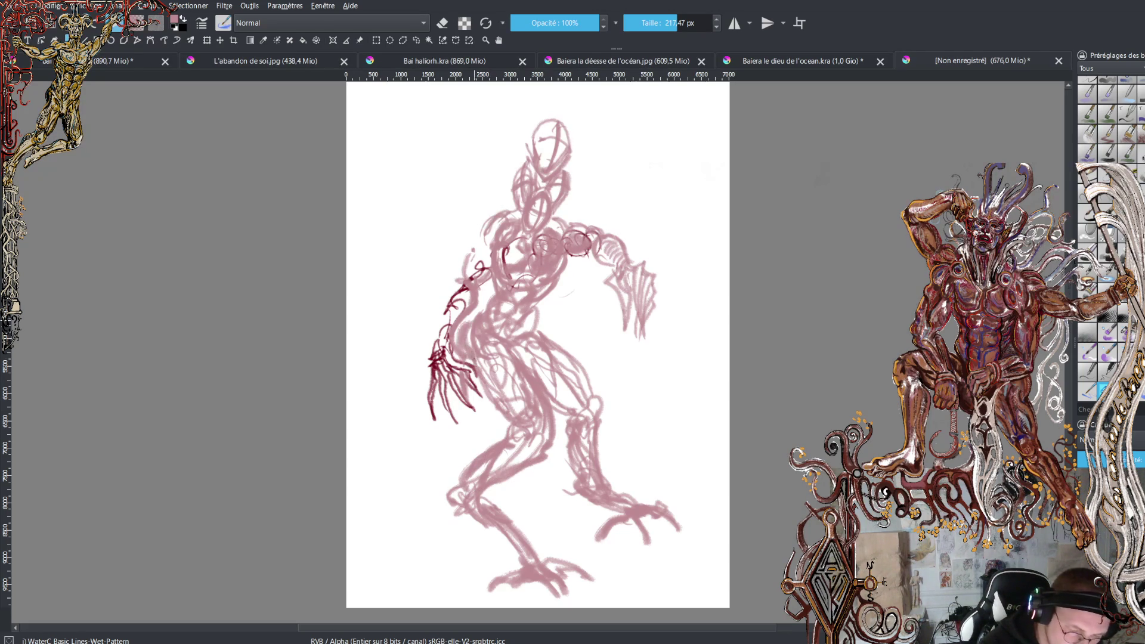
mouse_move(478, 292)
left_mouse_down()
mouse_move(445, 293)
mouse_move(500, 214)
mouse_move(476, 224)
left_mouse_up()
mouse_move(454, 276)
left_mouse_down()
mouse_move(428, 313)
mouse_move(427, 365)
mouse_move(435, 303)
left_mouse_up()
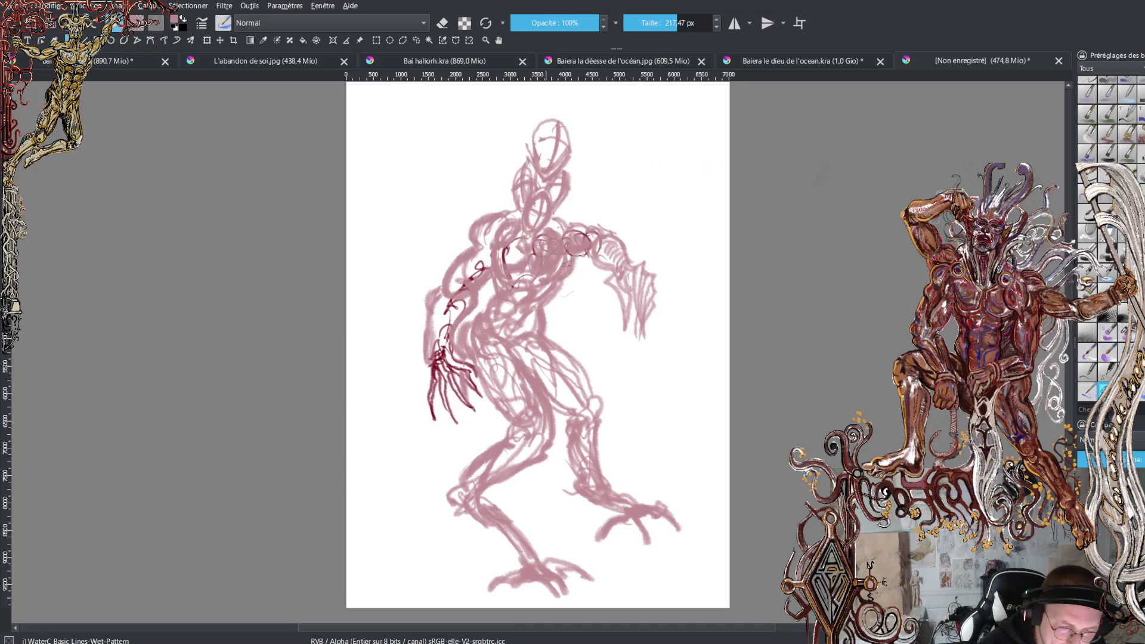
Add a torso-to-hip stroke, darken the lower legs, feet and right thigh, and mark the right shoulder
left_click_drag(554, 347, 596, 401)
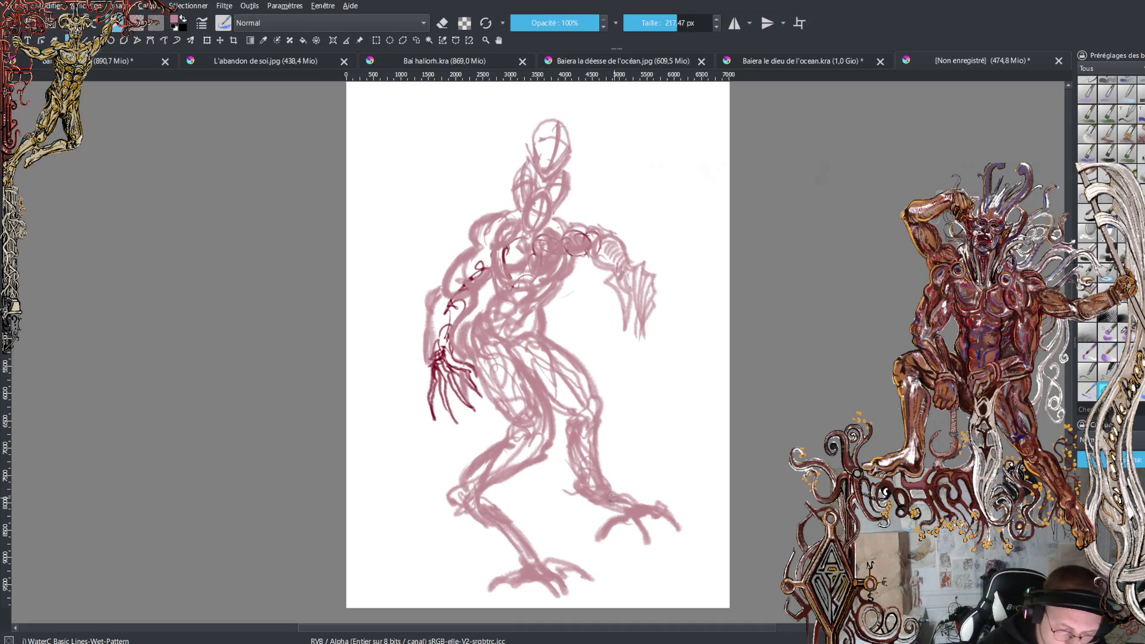
mouse_move(604, 494)
left_mouse_down()
mouse_move(662, 517)
mouse_move(631, 507)
mouse_move(686, 556)
mouse_move(685, 540)
mouse_move(632, 543)
mouse_move(656, 522)
left_mouse_up()
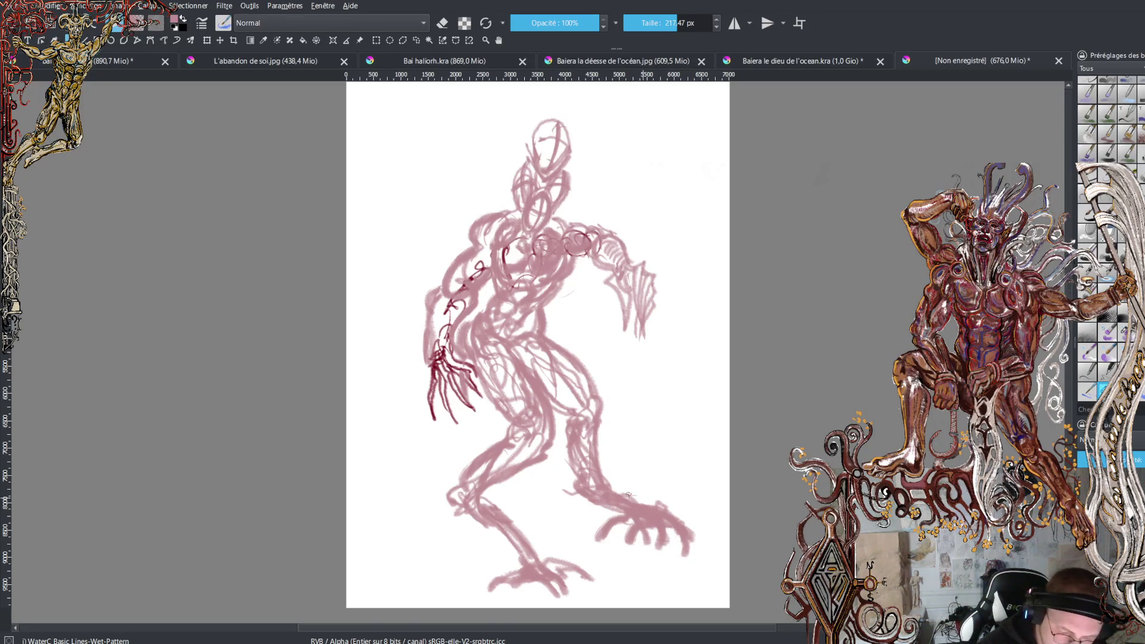
mouse_move(500, 513)
left_mouse_down()
mouse_move(596, 579)
mouse_move(590, 558)
mouse_move(552, 573)
mouse_move(577, 600)
mouse_move(560, 573)
left_mouse_up()
mouse_move(490, 500)
left_mouse_down()
mouse_move(501, 482)
mouse_move(516, 513)
mouse_move(484, 495)
mouse_move(515, 519)
left_mouse_up()
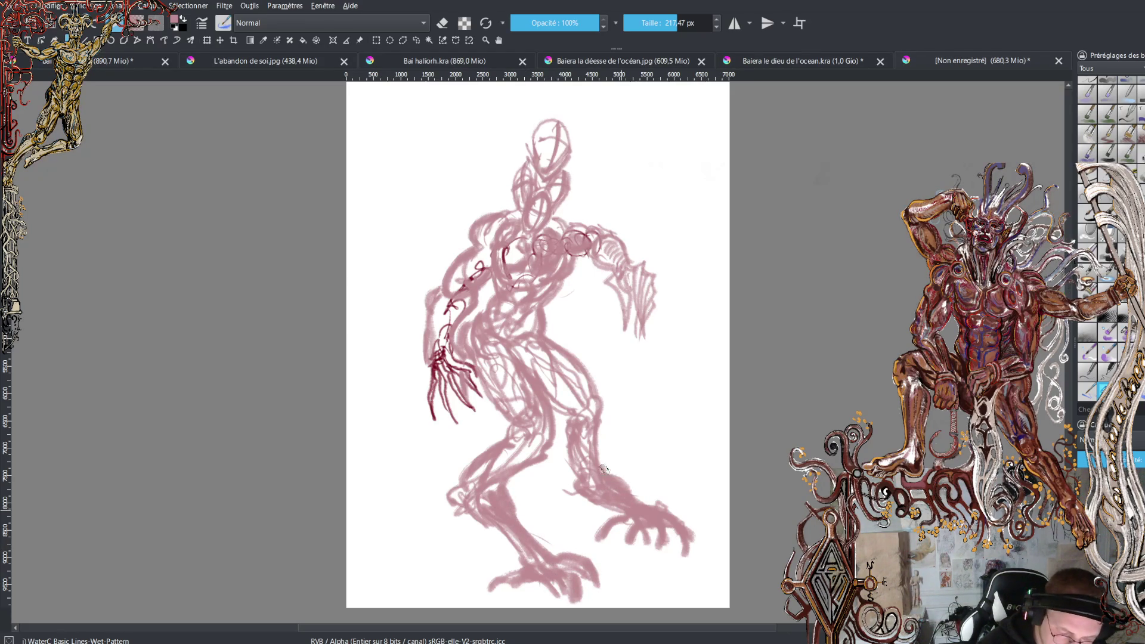
mouse_move(601, 463)
left_mouse_down()
mouse_move(605, 421)
mouse_move(593, 468)
mouse_move(585, 445)
mouse_move(606, 410)
mouse_move(581, 358)
mouse_move(577, 398)
mouse_move(550, 328)
mouse_move(582, 263)
mouse_move(573, 276)
left_mouse_up()
left_click_drag(569, 224, 594, 228)
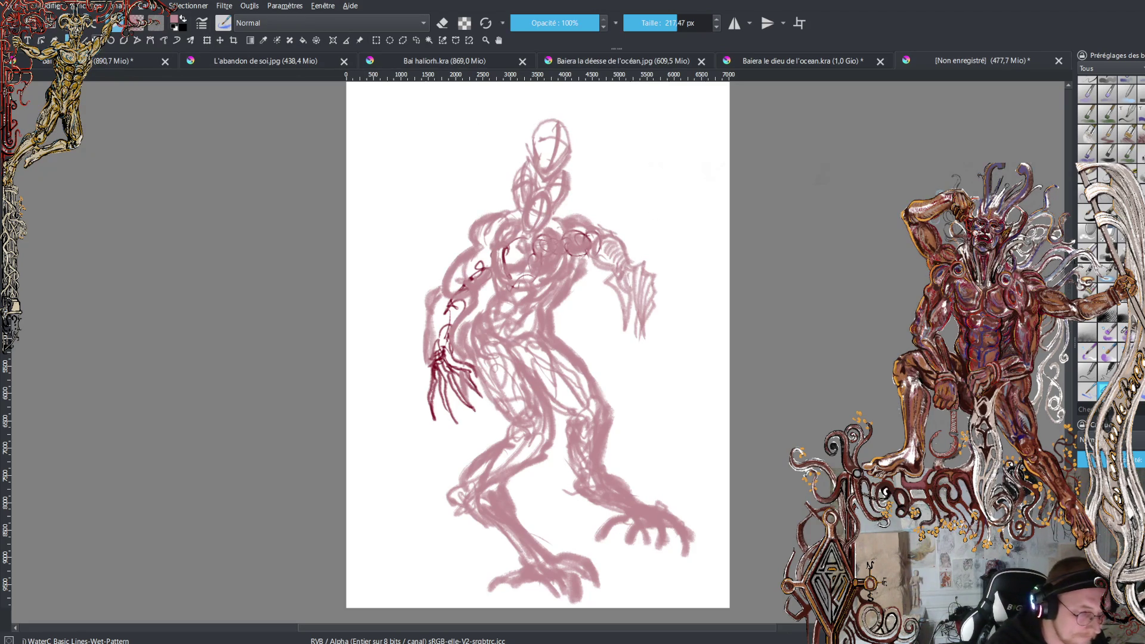
Lasso the right arm, stretch it rightward, tilt it slightly clockwise, apply, and deselect
left_click(416, 41)
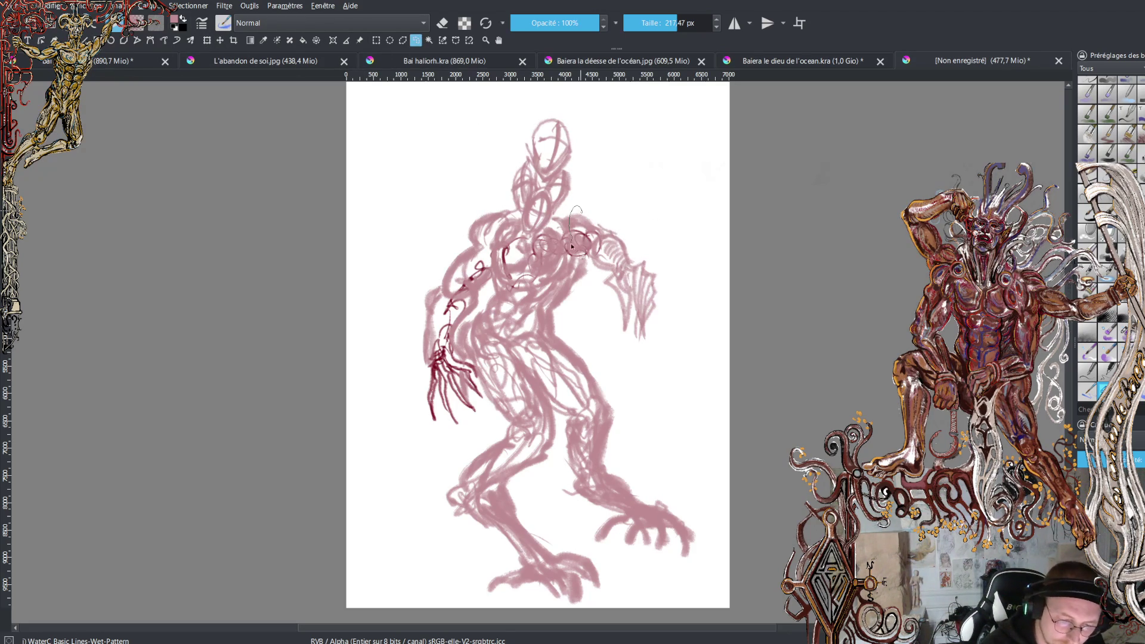
mouse_move(592, 269)
left_mouse_down()
mouse_move(655, 365)
mouse_move(603, 205)
mouse_move(578, 205)
left_mouse_up()
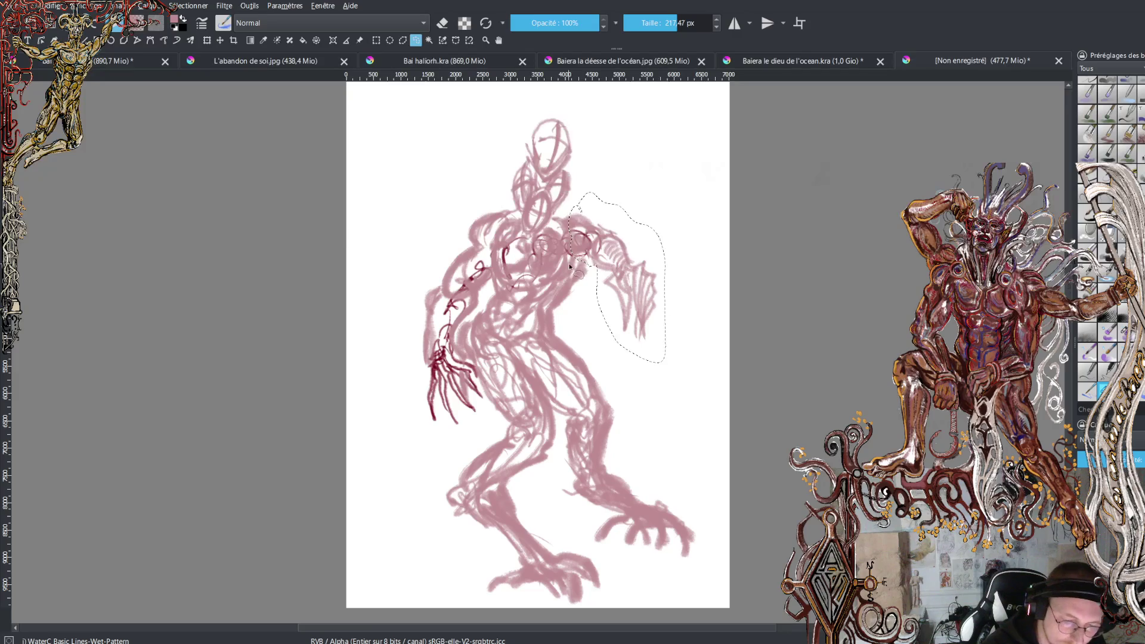
left_click(207, 40)
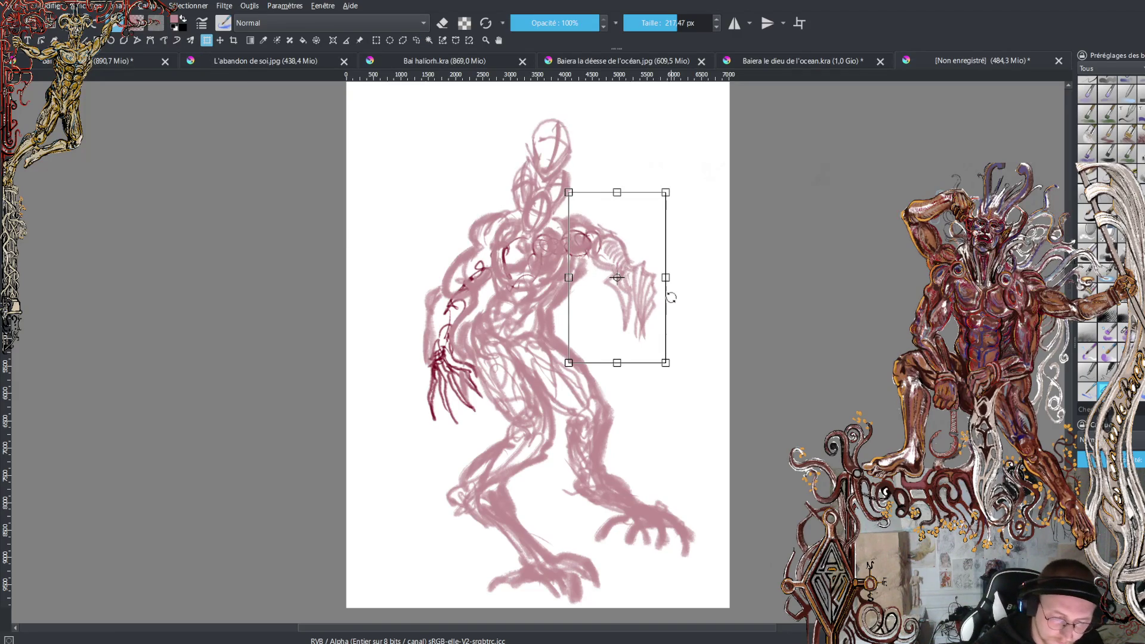
left_click_drag(666, 277, 707, 277)
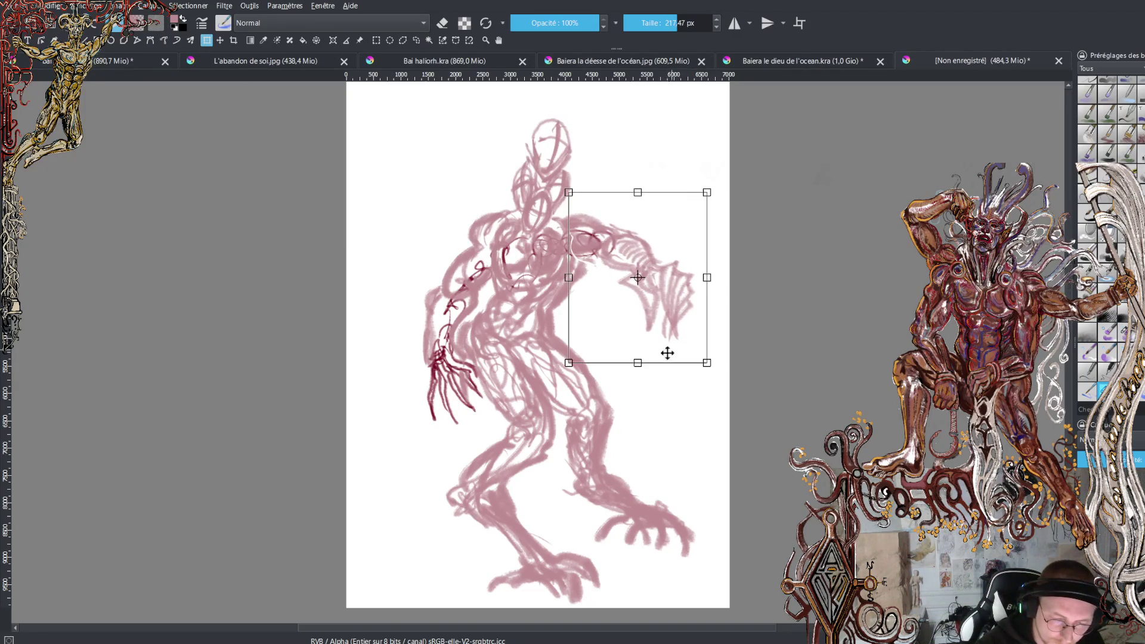
left_click_drag(717, 373, 706, 386)
left_click_drag(676, 301, 685, 319)
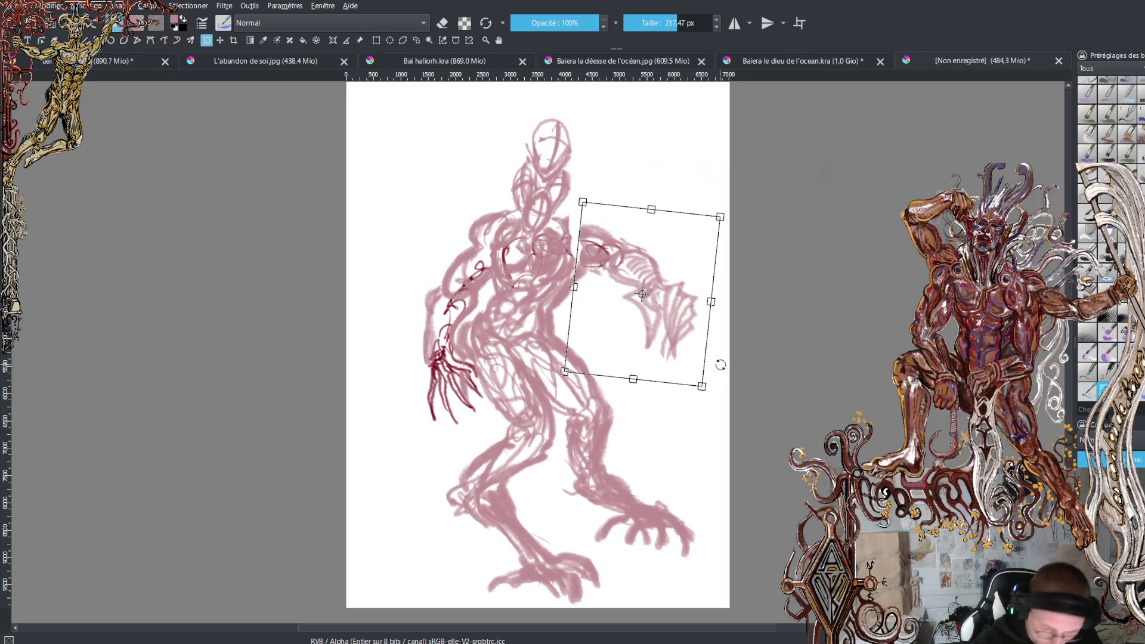
key("Return")
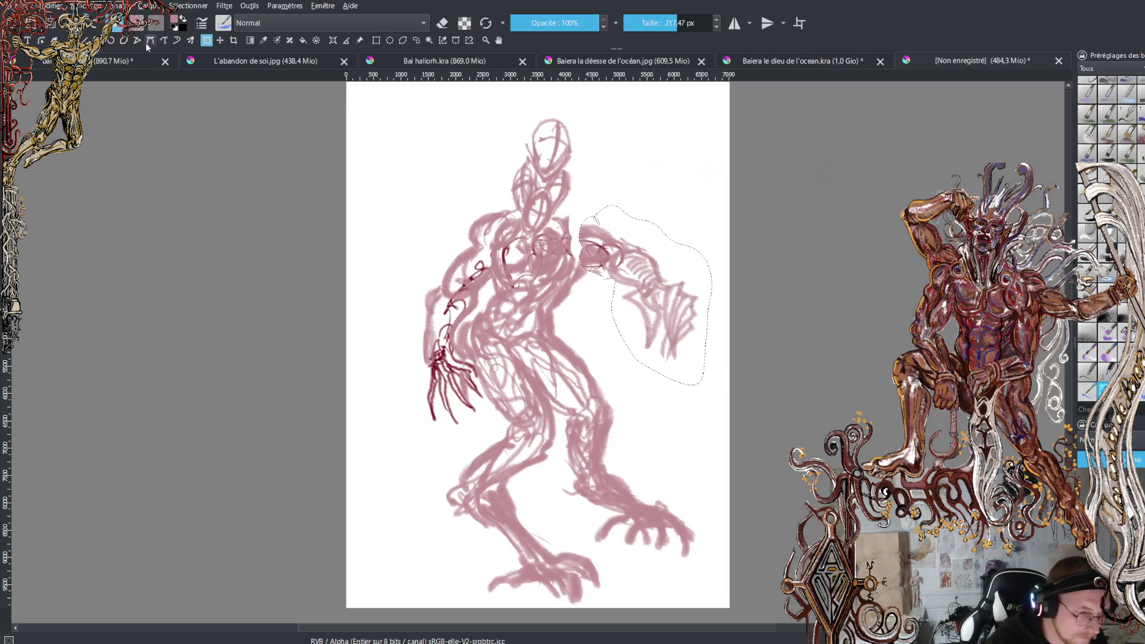
left_click(416, 40)
left_click(267, 187)
left_click(65, 39)
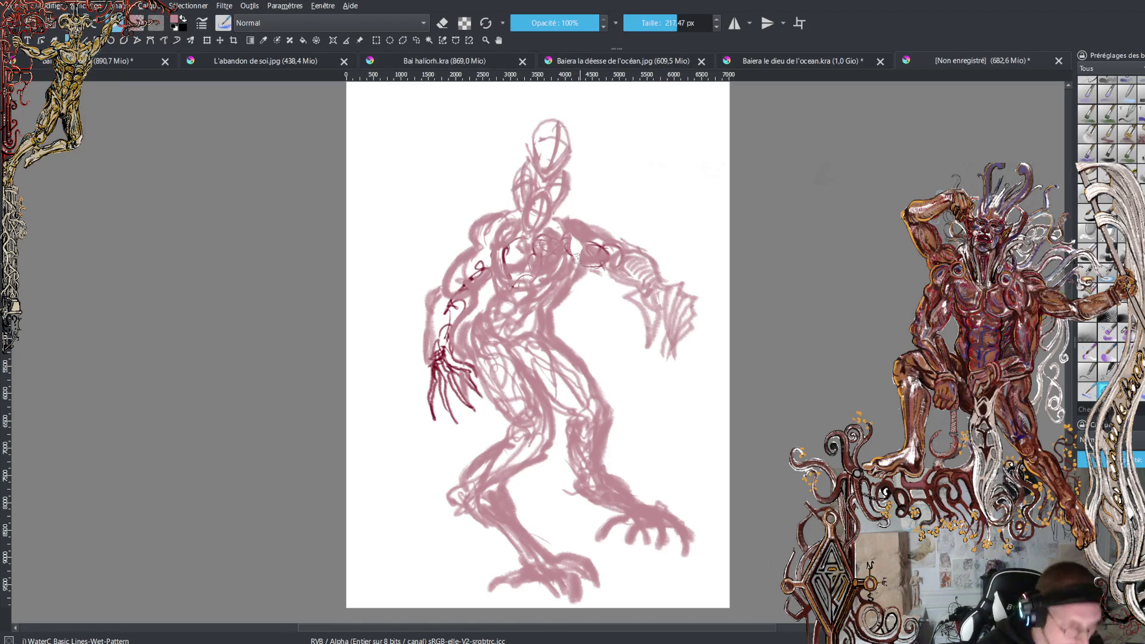
Switch to black and ink contours along the left upper arm, forearm and fingers
key("x")
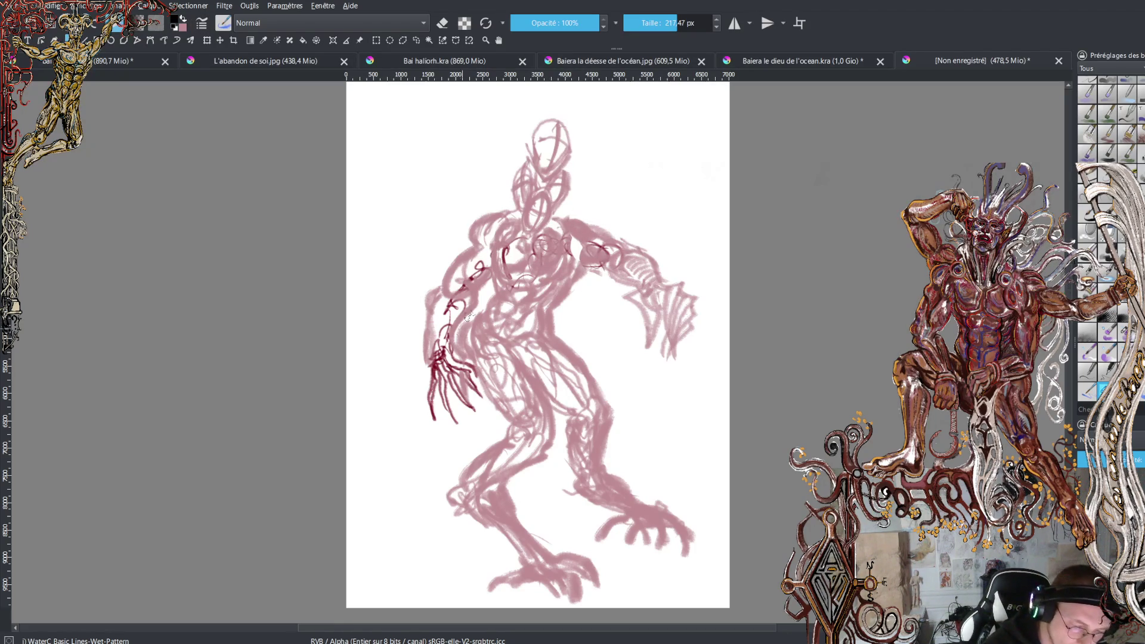
left_click_drag(468, 311, 447, 347)
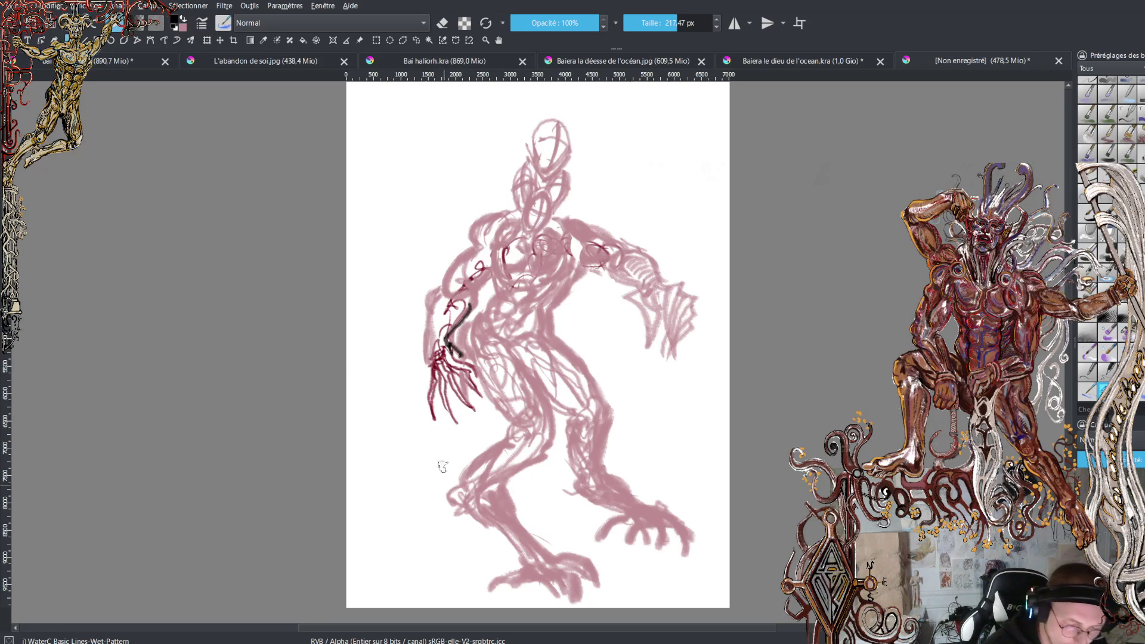
left_click_drag(446, 295, 480, 250)
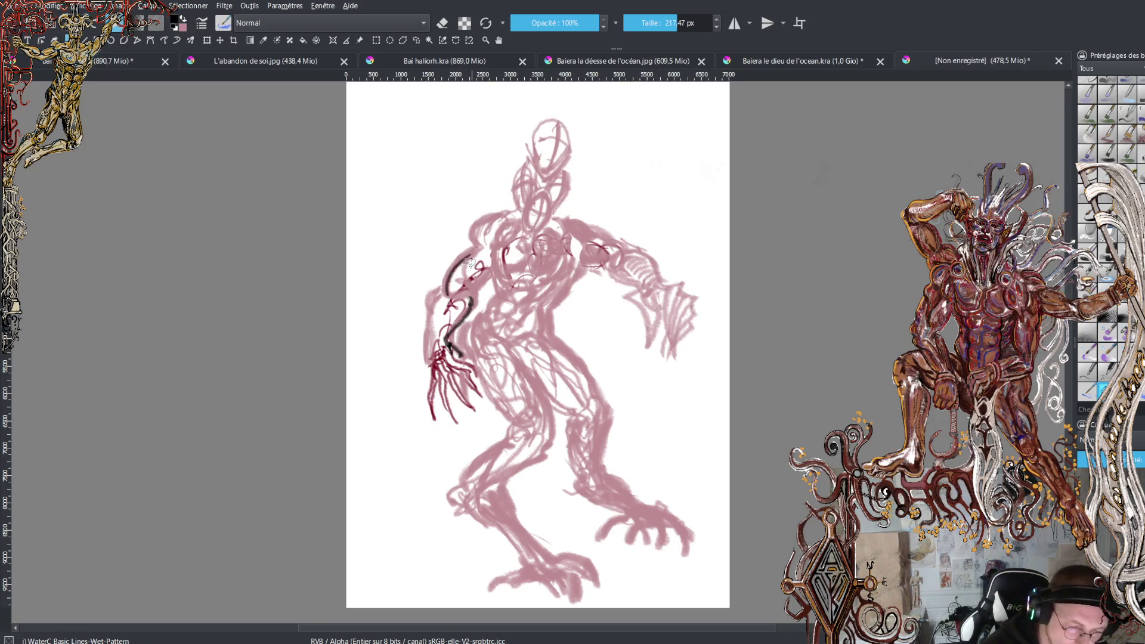
mouse_move(468, 293)
left_mouse_down()
mouse_move(493, 263)
mouse_move(479, 233)
mouse_move(506, 213)
mouse_move(493, 245)
mouse_move(476, 251)
left_mouse_up()
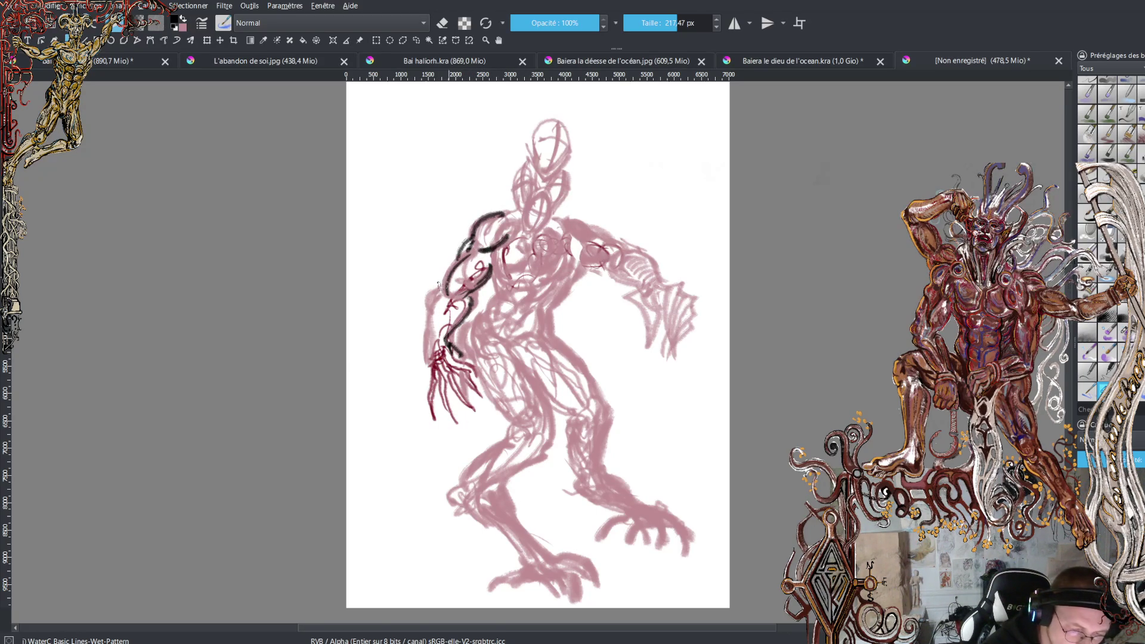
mouse_move(440, 292)
left_mouse_down()
mouse_move(416, 406)
mouse_move(434, 442)
mouse_move(431, 375)
mouse_move(445, 439)
left_mouse_up()
left_click_drag(438, 397, 447, 439)
mouse_move(442, 365)
left_mouse_down()
mouse_move(435, 404)
mouse_move(463, 428)
mouse_move(444, 377)
mouse_move(483, 430)
left_mouse_up()
mouse_move(454, 387)
left_mouse_down()
mouse_move(469, 365)
mouse_move(471, 375)
left_mouse_up()
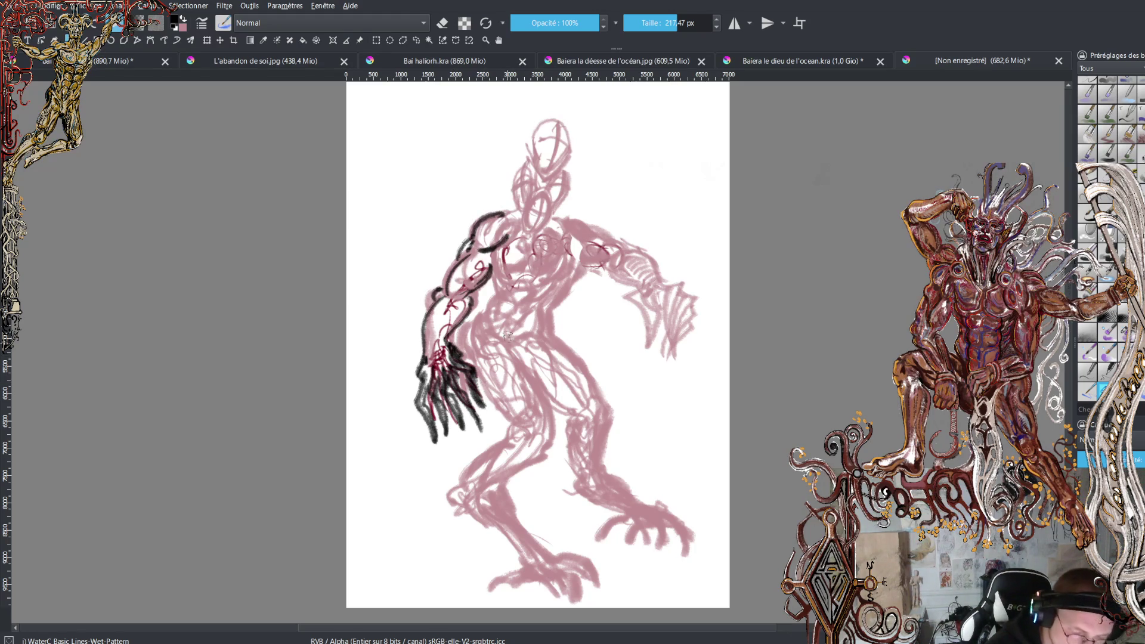
Undo the dark finger strokes and retry the lower-hand contour, undoing each attempt
key("ctrl+z")
key("ctrl+z")
key("ctrl+z")
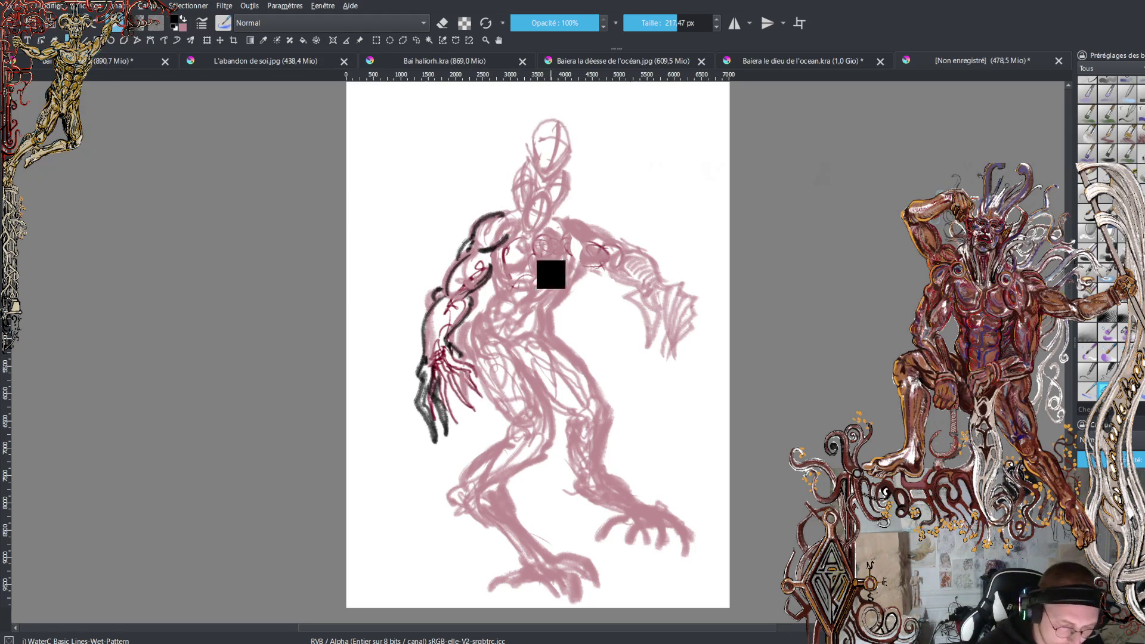
left_click(464, 360)
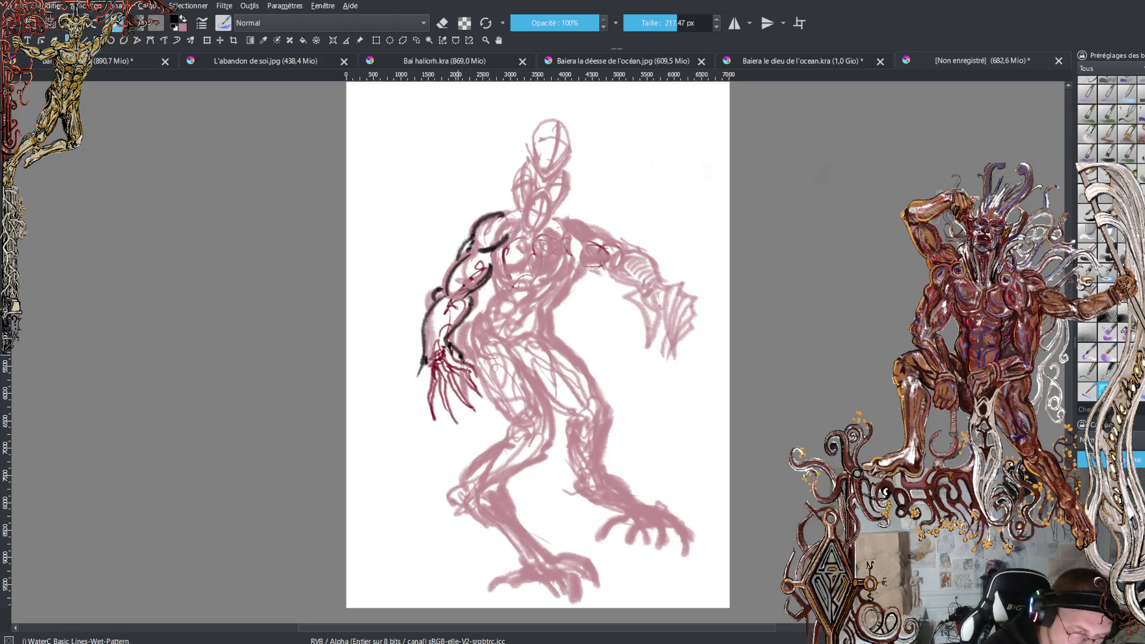
left_click_drag(467, 373, 482, 411)
key("ctrl+z")
key("ctrl+z")
left_click_drag(471, 374, 462, 422)
left_click_drag(470, 380, 468, 381)
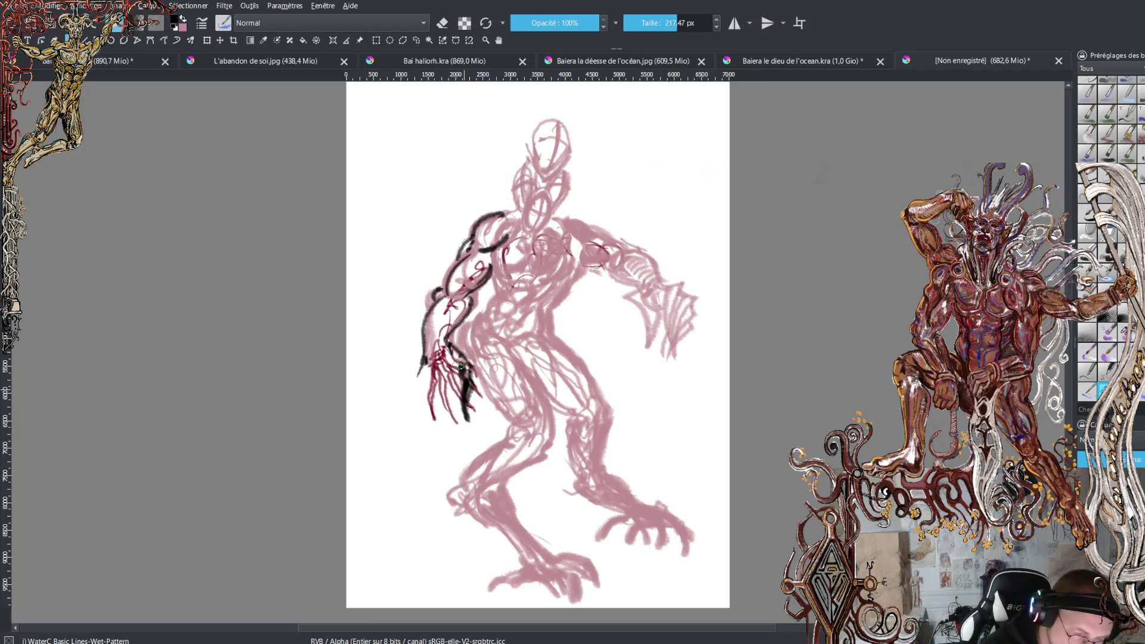
key("ctrl+z")
key("ctrl+z")
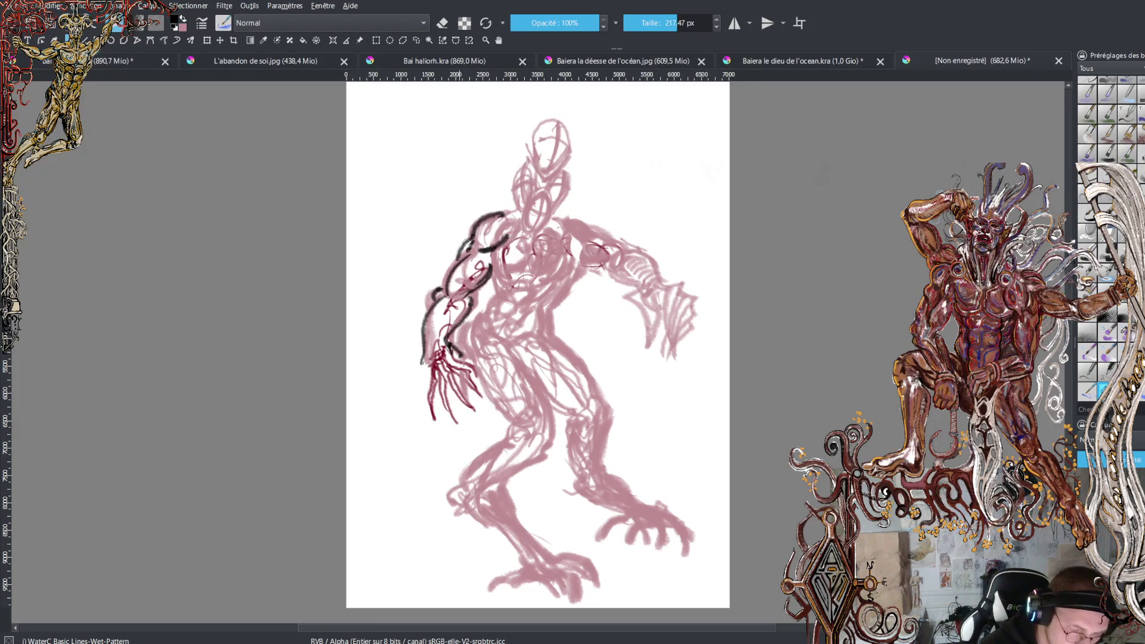
Erase the red finger lines of the lower hand, then paint pink strokes there
left_click(442, 23)
mouse_move(428, 383)
left_mouse_down()
mouse_move(442, 358)
mouse_move(457, 411)
mouse_move(477, 358)
mouse_move(475, 398)
mouse_move(441, 357)
mouse_move(421, 365)
left_mouse_up()
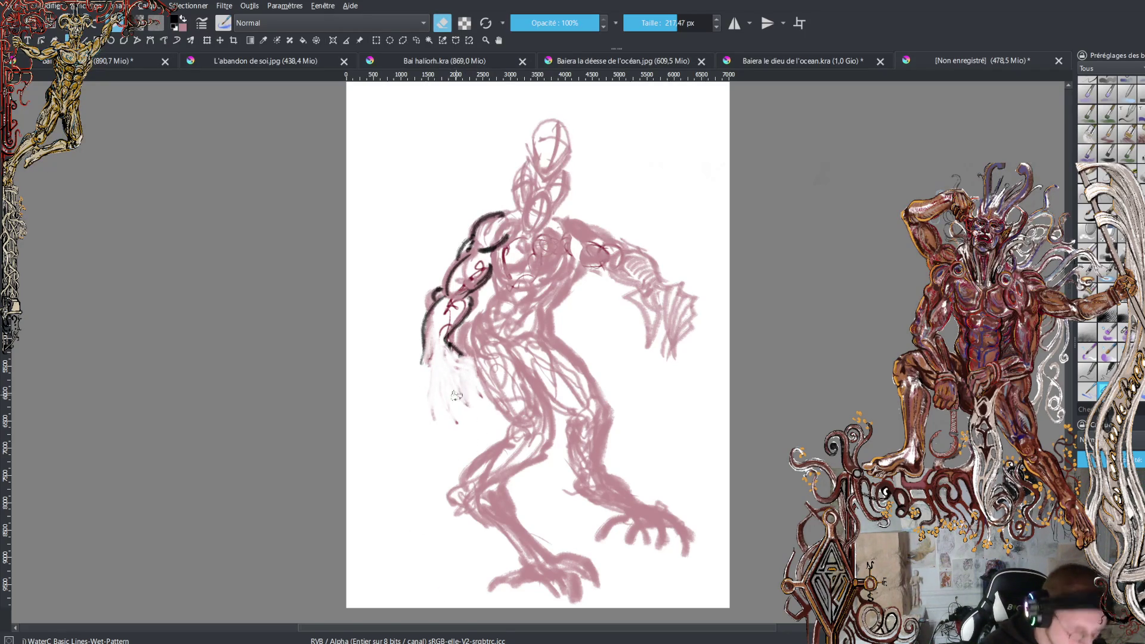
key("e")
key("x")
mouse_move(453, 349)
left_mouse_down()
mouse_move(469, 367)
mouse_move(457, 406)
mouse_move(453, 377)
mouse_move(435, 382)
mouse_move(432, 370)
mouse_move(430, 412)
mouse_move(460, 442)
mouse_move(444, 410)
left_mouse_up()
Sketch pink fingers on the lower-left hand, outline them in dark grey, and ink a ribcage across the chest
mouse_move(426, 370)
left_mouse_down()
mouse_move(418, 406)
mouse_move(417, 391)
mouse_move(408, 399)
mouse_move(433, 330)
mouse_move(418, 360)
left_mouse_up()
key("x")
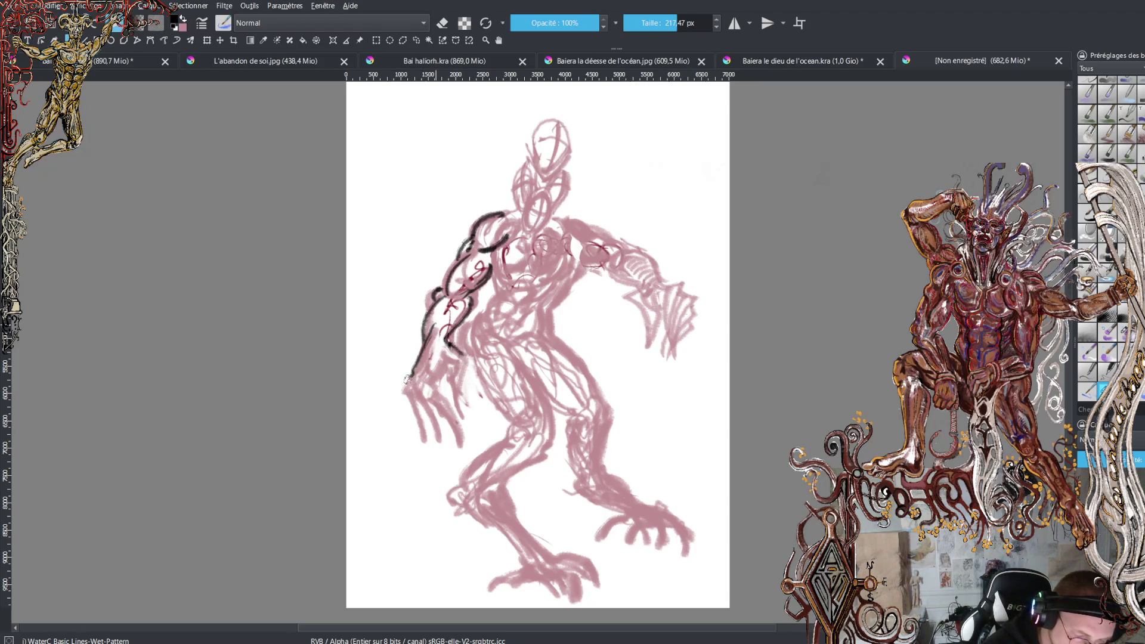
mouse_move(409, 401)
left_mouse_down()
mouse_move(422, 443)
mouse_move(420, 402)
mouse_move(425, 431)
left_mouse_up()
mouse_move(425, 374)
left_mouse_down()
mouse_move(464, 446)
mouse_move(439, 358)
mouse_move(412, 393)
mouse_move(407, 384)
mouse_move(454, 366)
mouse_move(449, 386)
mouse_move(468, 385)
mouse_move(435, 340)
mouse_move(464, 299)
mouse_move(444, 310)
left_mouse_up()
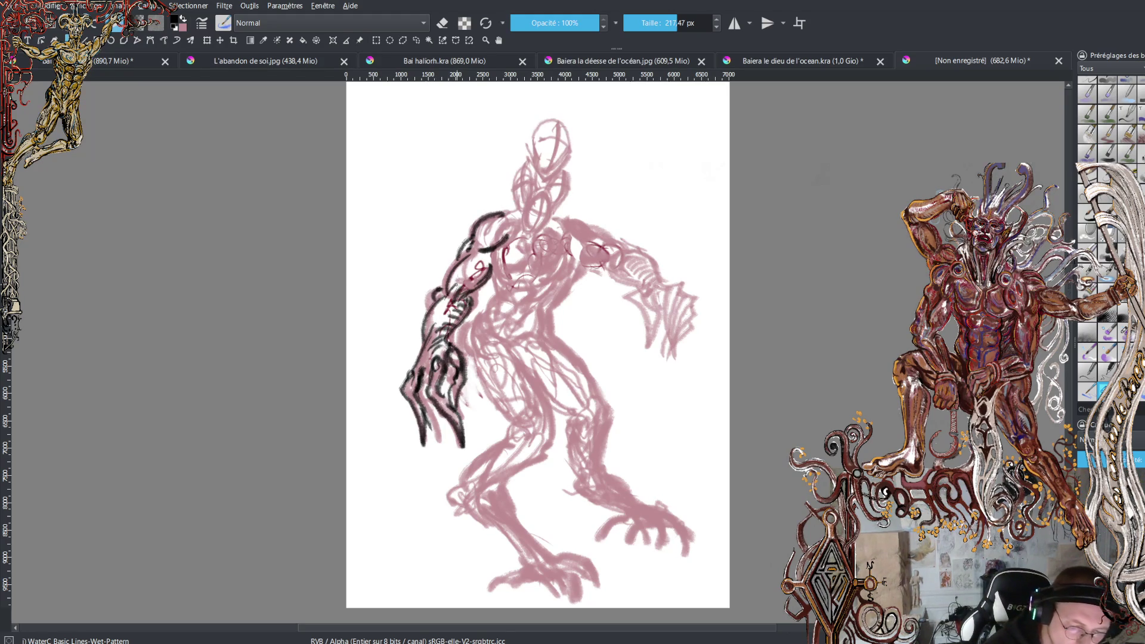
mouse_move(500, 254)
left_mouse_down()
mouse_move(537, 270)
mouse_move(540, 241)
mouse_move(533, 270)
mouse_move(564, 271)
mouse_move(570, 220)
mouse_move(596, 228)
mouse_move(608, 262)
mouse_move(626, 272)
mouse_move(647, 261)
mouse_move(662, 279)
mouse_move(655, 254)
mouse_move(678, 288)
mouse_move(641, 292)
mouse_move(639, 278)
mouse_move(662, 301)
mouse_move(639, 295)
mouse_move(671, 340)
mouse_move(679, 316)
mouse_move(667, 346)
mouse_move(686, 317)
mouse_move(676, 290)
mouse_move(687, 301)
mouse_move(678, 345)
left_mouse_up()
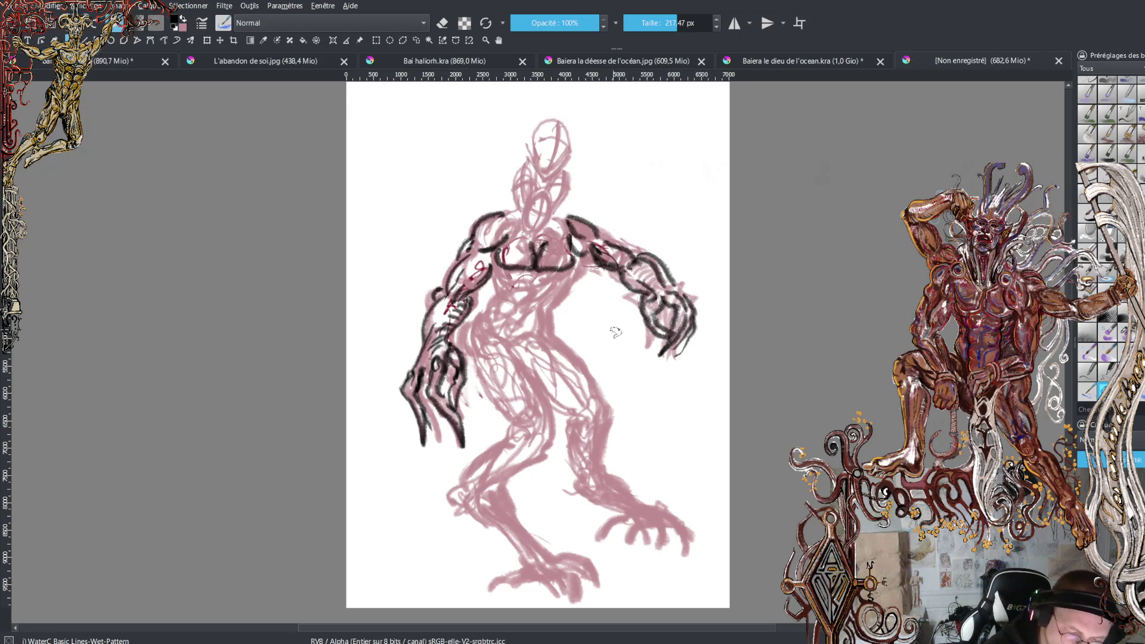
Ink the chest line, abdominal muscles, right side, upper and lower legs, and right foot toe
mouse_move(593, 259)
left_mouse_down()
mouse_move(547, 309)
mouse_move(537, 294)
mouse_move(524, 309)
left_mouse_up()
left_click_drag(498, 333, 520, 332)
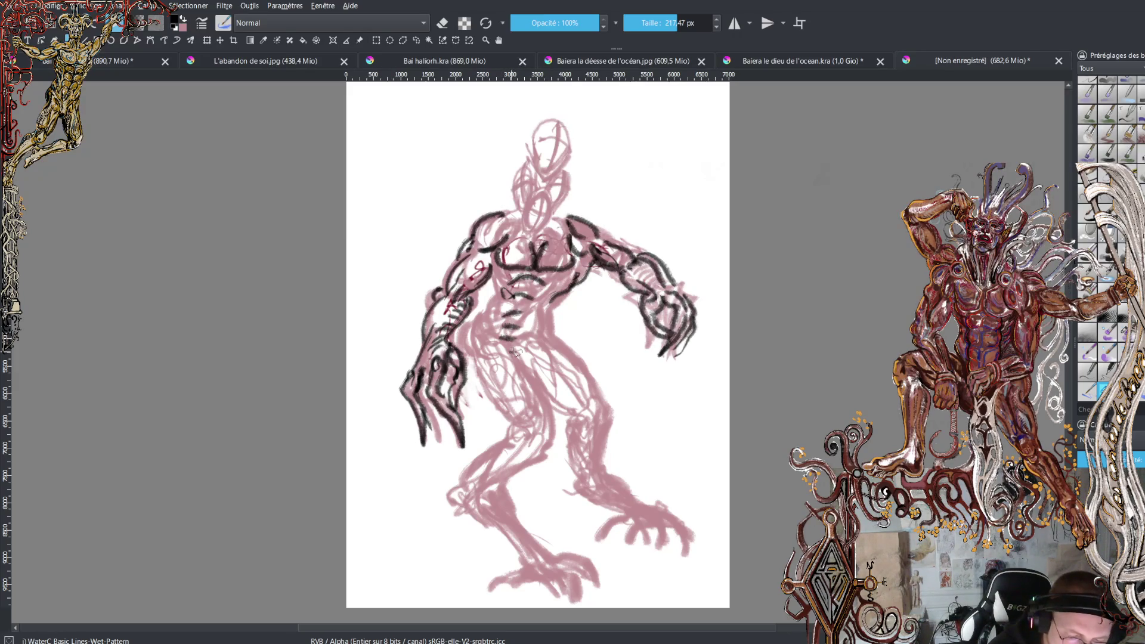
mouse_move(563, 294)
left_mouse_down()
mouse_move(549, 346)
mouse_move(564, 406)
mouse_move(585, 416)
left_mouse_up()
mouse_move(570, 343)
left_mouse_down()
mouse_move(613, 431)
mouse_move(579, 463)
mouse_move(576, 491)
left_mouse_up()
mouse_move(610, 428)
left_mouse_down()
mouse_move(589, 496)
mouse_move(646, 503)
mouse_move(641, 518)
mouse_move(666, 546)
mouse_move(700, 539)
mouse_move(690, 567)
mouse_move(680, 564)
left_mouse_up()
left_click_drag(643, 523, 630, 549)
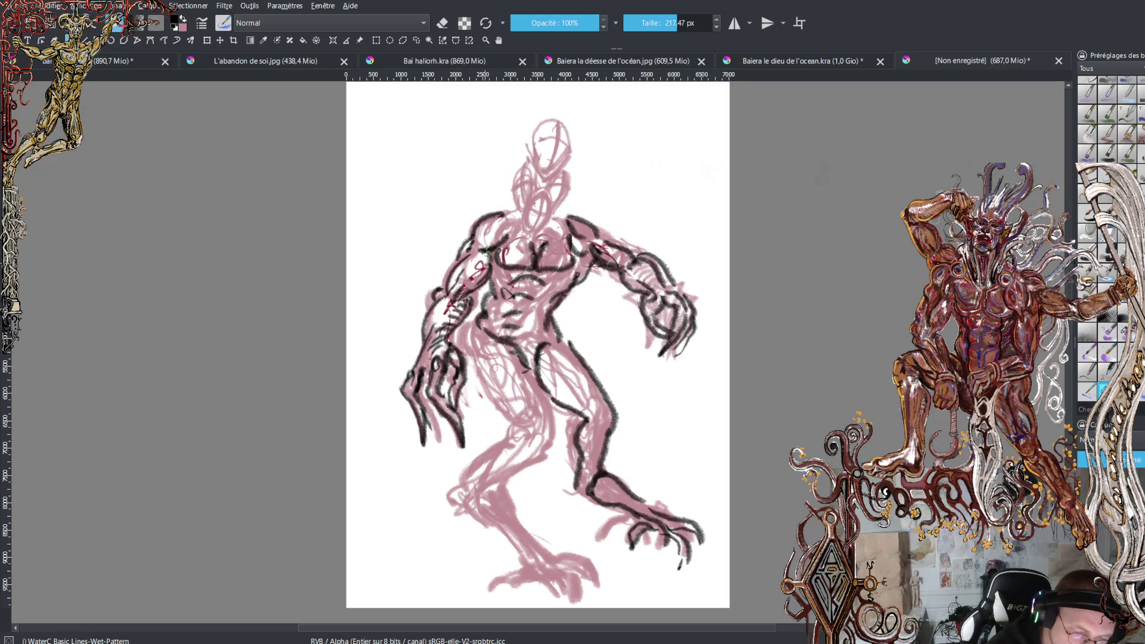
Ink the neck line, head outline, inner leg contour and back of the leg
left_click_drag(508, 213, 534, 214)
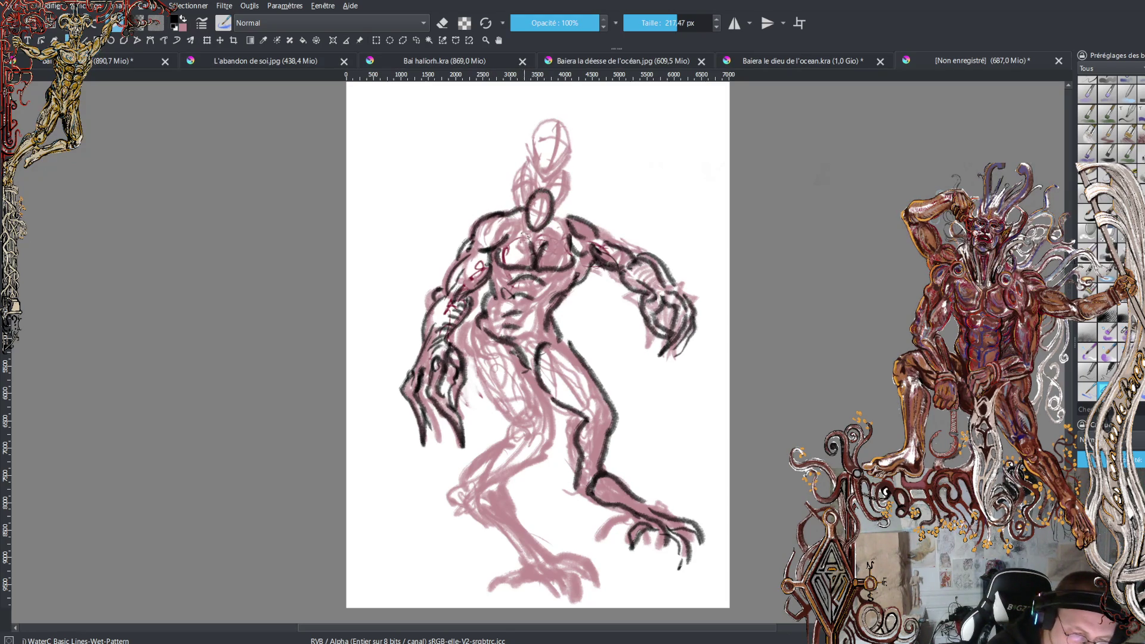
mouse_move(520, 162)
left_mouse_down()
mouse_move(518, 202)
mouse_move(579, 170)
mouse_move(561, 210)
mouse_move(529, 140)
mouse_move(555, 117)
mouse_move(542, 180)
left_mouse_up()
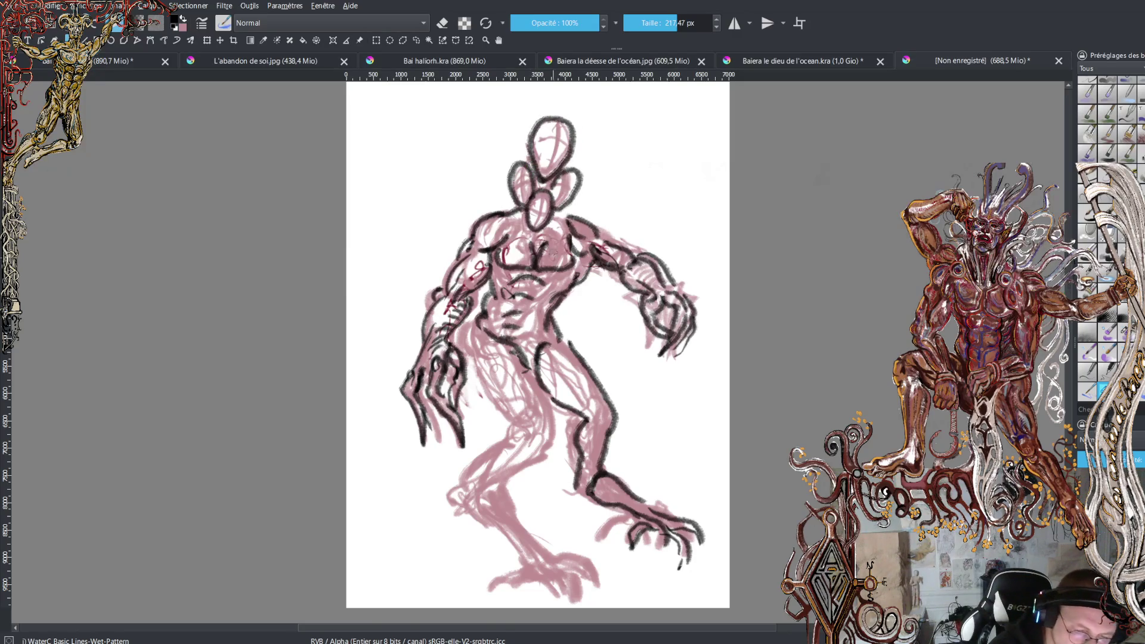
mouse_move(462, 339)
left_mouse_down()
mouse_move(492, 396)
mouse_move(529, 427)
mouse_move(461, 487)
mouse_move(529, 529)
mouse_move(511, 544)
mouse_move(529, 560)
left_mouse_up()
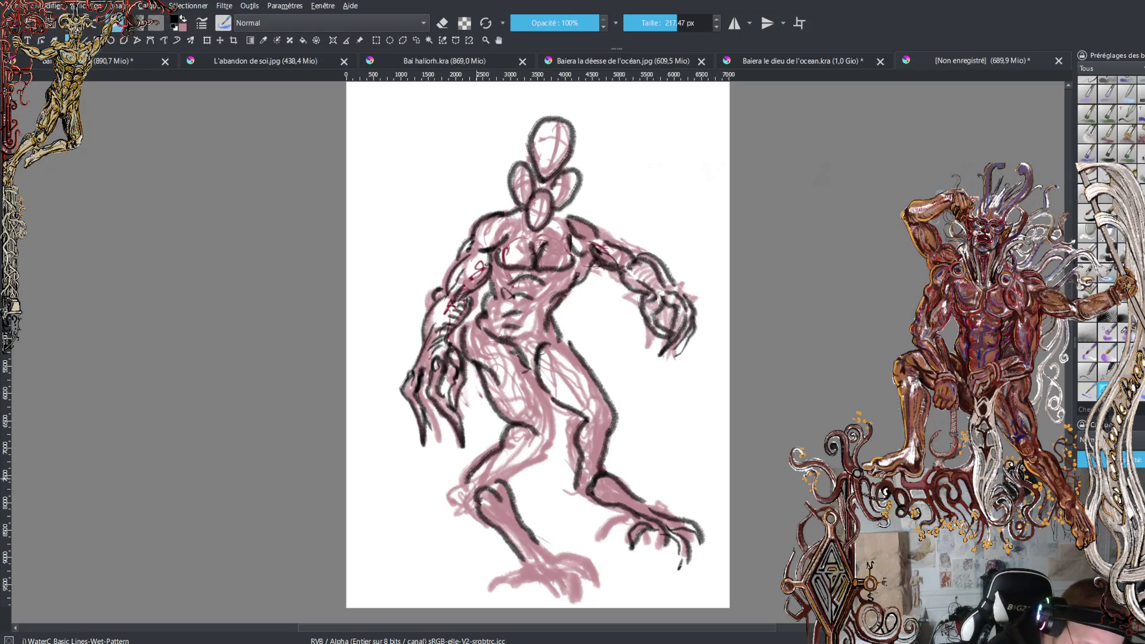
left_click_drag(574, 484, 596, 508)
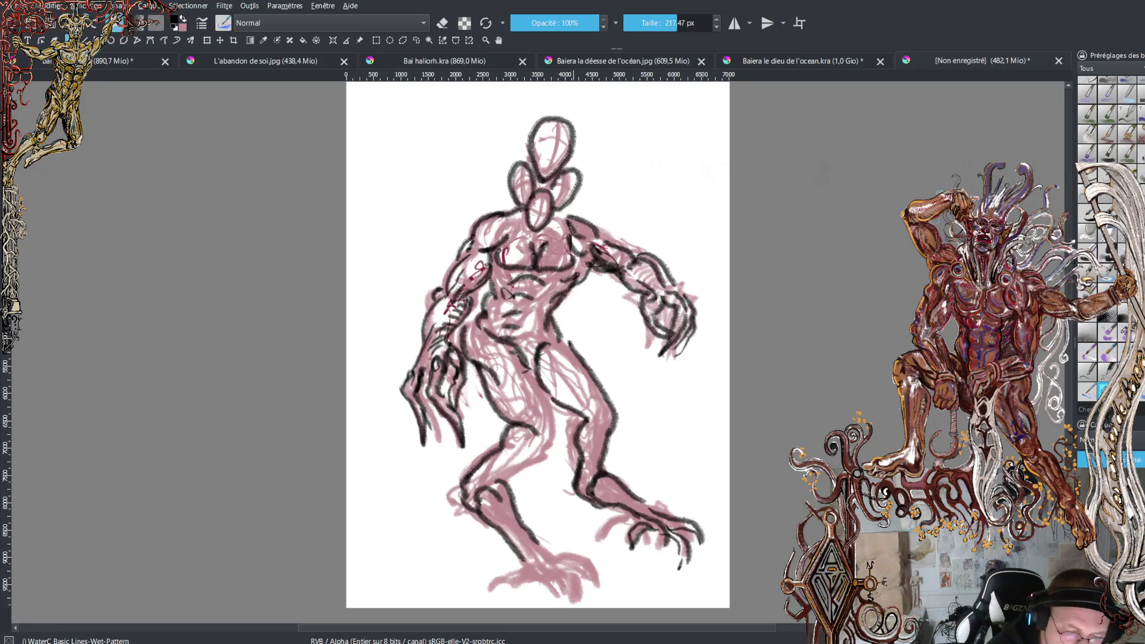
Ink dark contours on the abdomen, hips, chest, collarbone and both sides of the neck
scroll(537, 231, "up", 4)
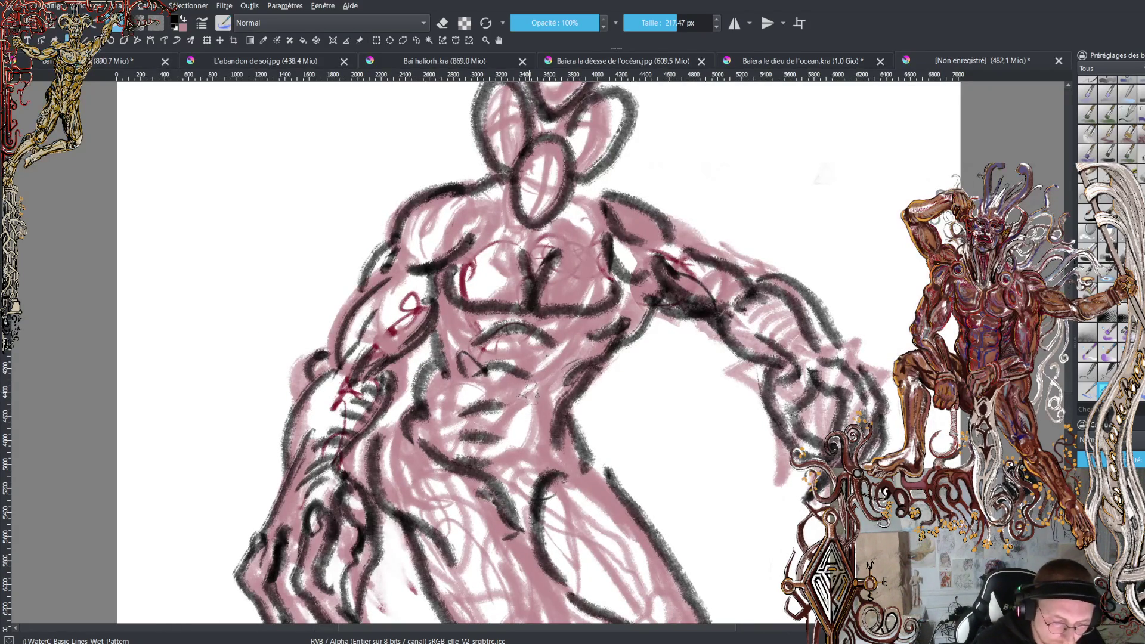
left_click_drag(471, 340, 468, 384)
left_click_drag(559, 373, 522, 412)
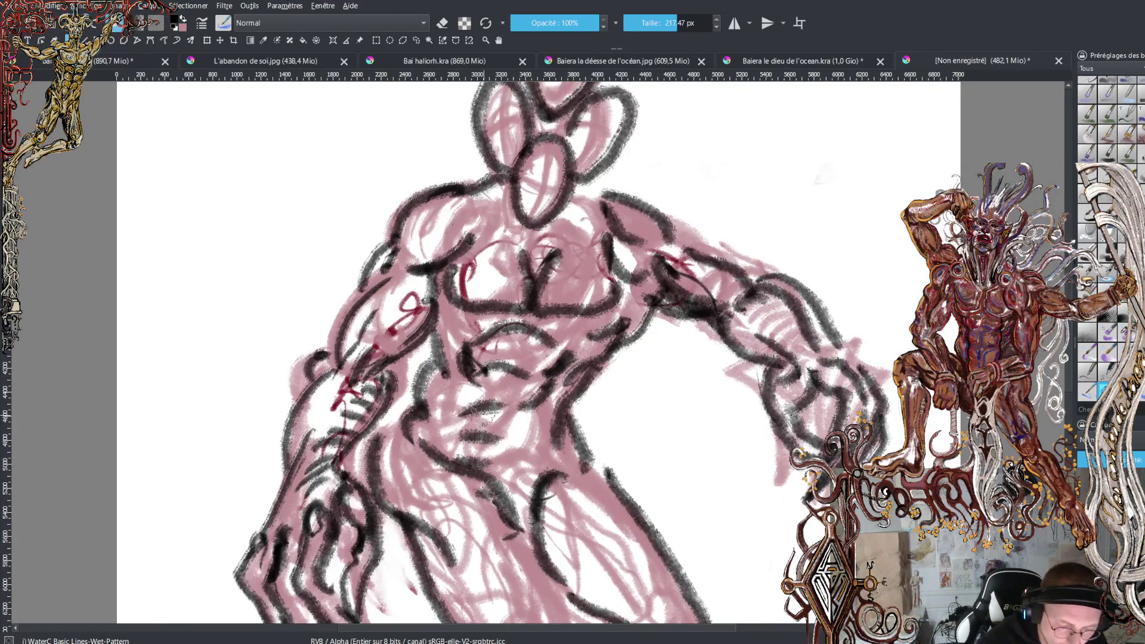
left_click_drag(465, 366, 448, 412)
left_click_drag(540, 409, 514, 447)
left_click_drag(456, 401, 438, 459)
left_click_drag(504, 445, 495, 454)
left_click_drag(492, 405, 490, 418)
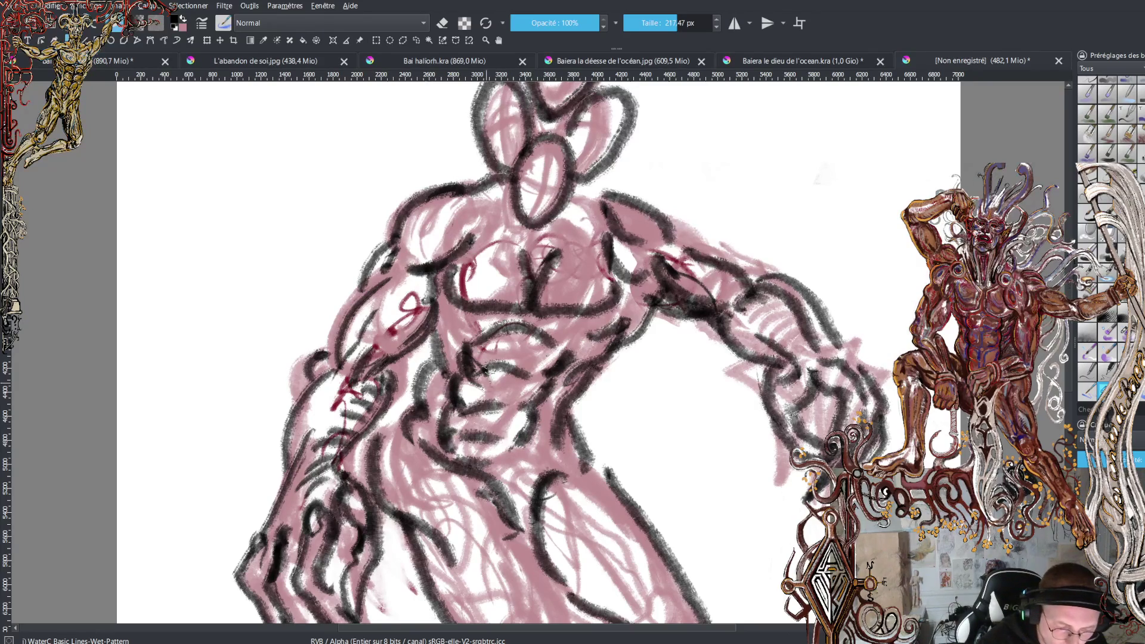
mouse_move(525, 256)
left_mouse_down()
mouse_move(484, 227)
mouse_move(599, 229)
mouse_move(549, 242)
left_mouse_up()
mouse_move(519, 186)
left_mouse_down()
mouse_move(502, 239)
mouse_move(431, 221)
left_mouse_up()
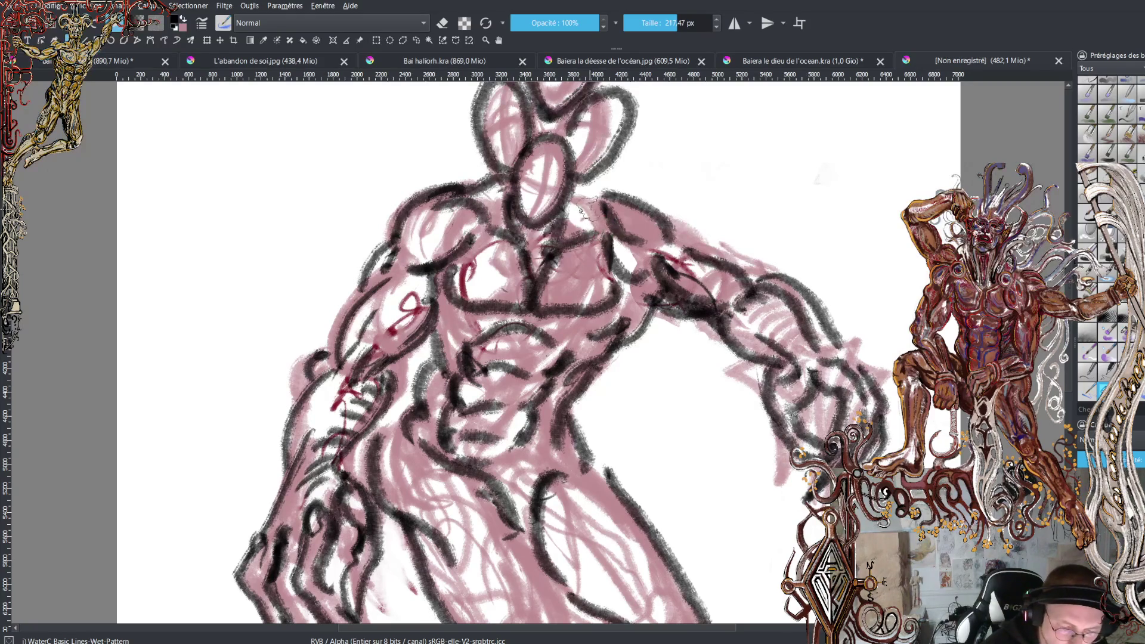
left_click_drag(573, 184, 619, 225)
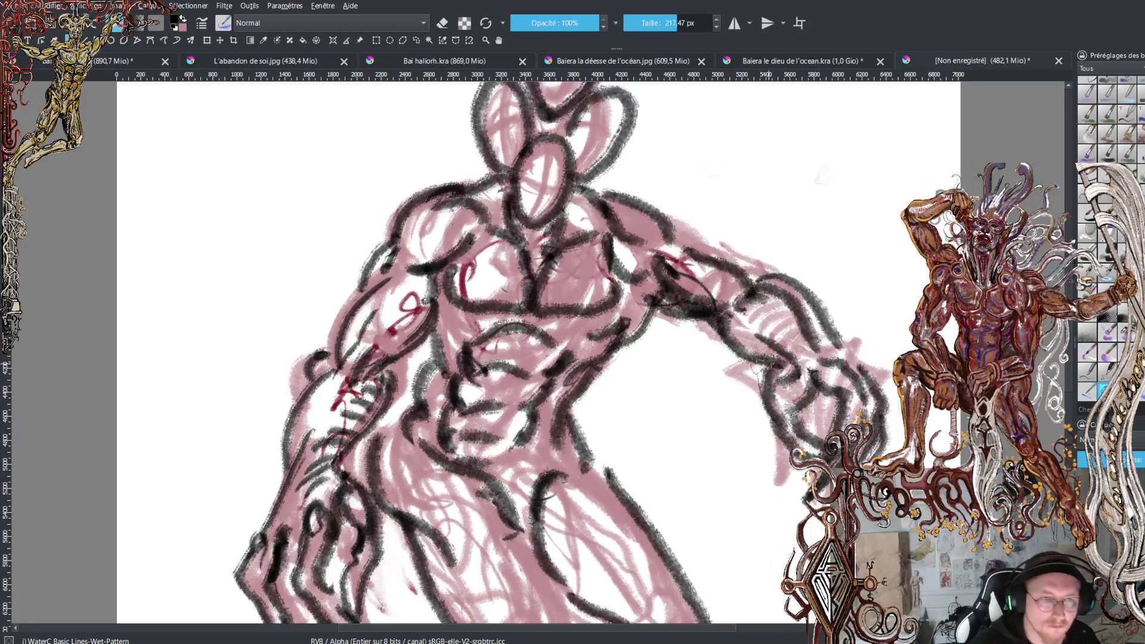
Switch to pink and smooth both arms, the left hand's fingers and the left leg
key("x")
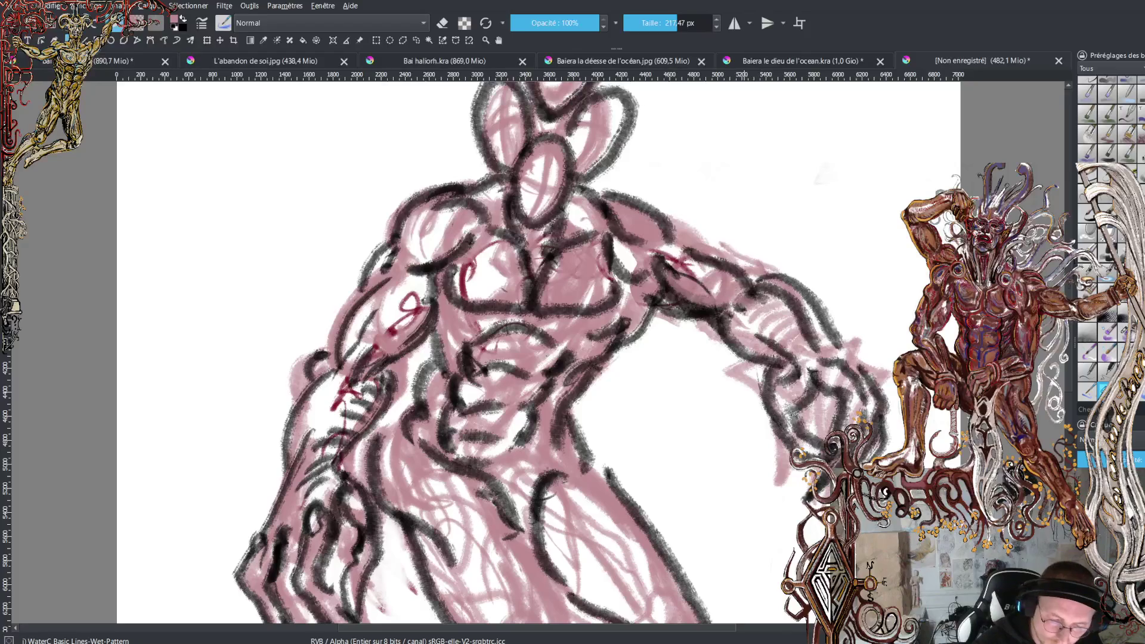
mouse_move(671, 299)
left_mouse_down()
mouse_move(776, 358)
mouse_move(793, 337)
mouse_move(809, 363)
left_mouse_up()
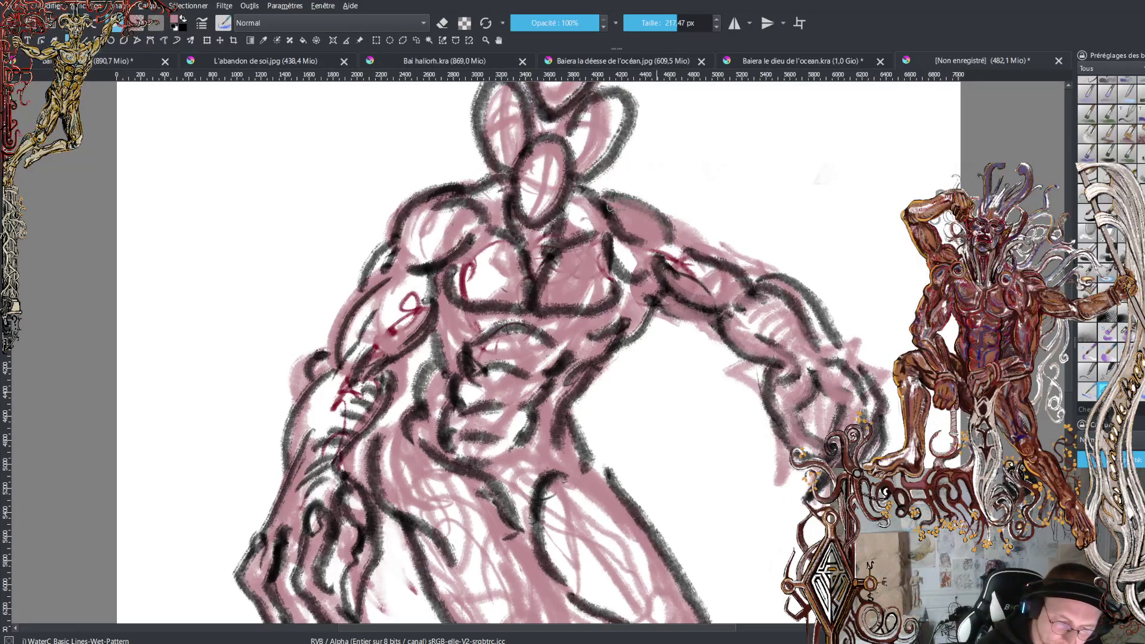
mouse_move(453, 206)
left_mouse_down()
mouse_move(417, 256)
mouse_move(466, 227)
mouse_move(367, 352)
left_mouse_up()
mouse_move(417, 298)
left_mouse_down()
mouse_move(355, 376)
mouse_move(352, 343)
mouse_move(397, 293)
mouse_move(349, 381)
mouse_move(406, 382)
mouse_move(313, 489)
mouse_move(370, 388)
mouse_move(316, 477)
mouse_move(331, 507)
mouse_move(304, 572)
left_mouse_up()
mouse_move(295, 534)
left_mouse_down()
mouse_move(277, 582)
mouse_move(257, 551)
mouse_move(238, 589)
left_mouse_up()
mouse_move(349, 510)
left_mouse_down()
mouse_move(360, 496)
mouse_move(343, 483)
mouse_move(367, 600)
mouse_move(349, 614)
mouse_move(358, 503)
mouse_move(385, 429)
mouse_move(412, 411)
mouse_move(444, 440)
mouse_move(432, 320)
mouse_move(483, 376)
mouse_move(498, 366)
mouse_move(513, 388)
mouse_move(447, 429)
mouse_move(501, 442)
mouse_move(489, 429)
mouse_move(504, 447)
left_mouse_up()
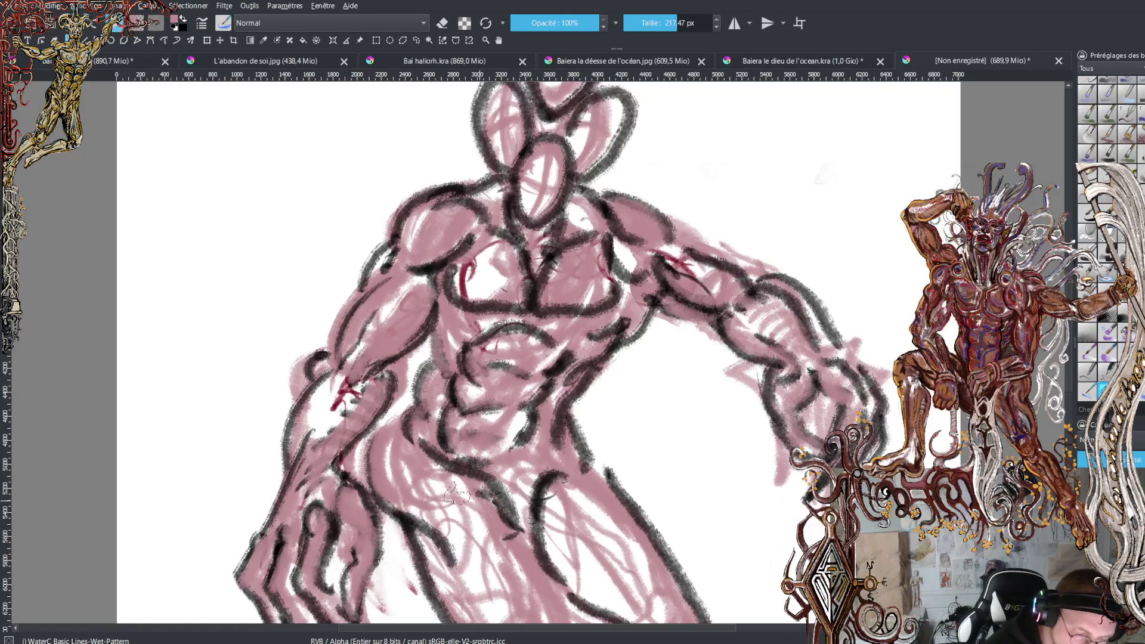
scroll(564, 352, "down", 3)
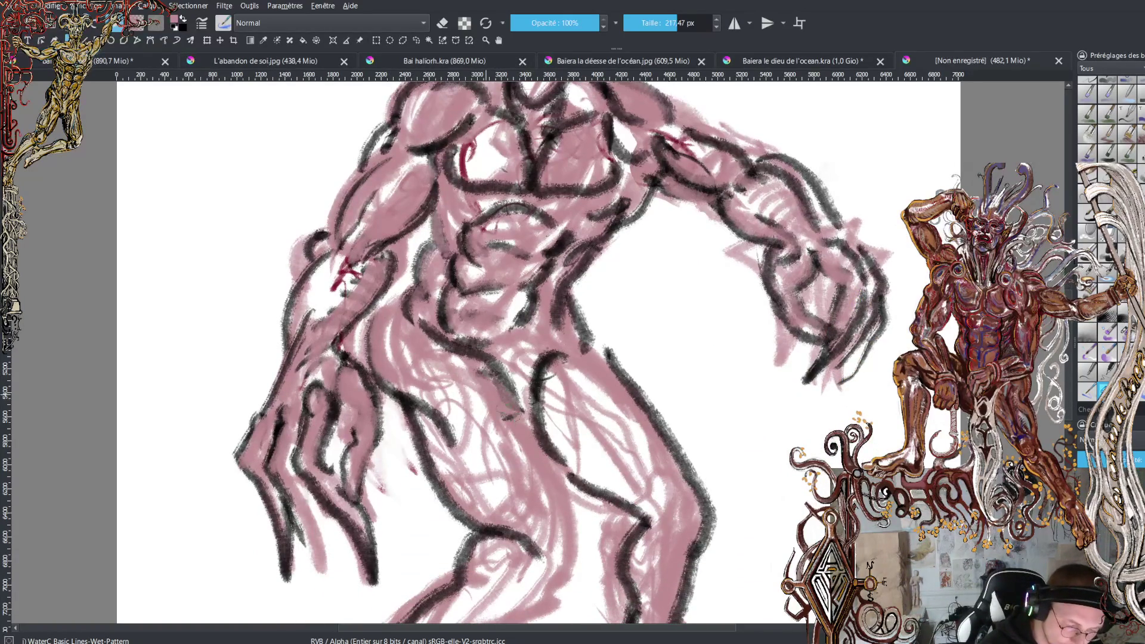
mouse_move(418, 417)
left_mouse_down()
mouse_move(478, 519)
mouse_move(531, 549)
mouse_move(483, 555)
mouse_move(471, 591)
left_mouse_up()
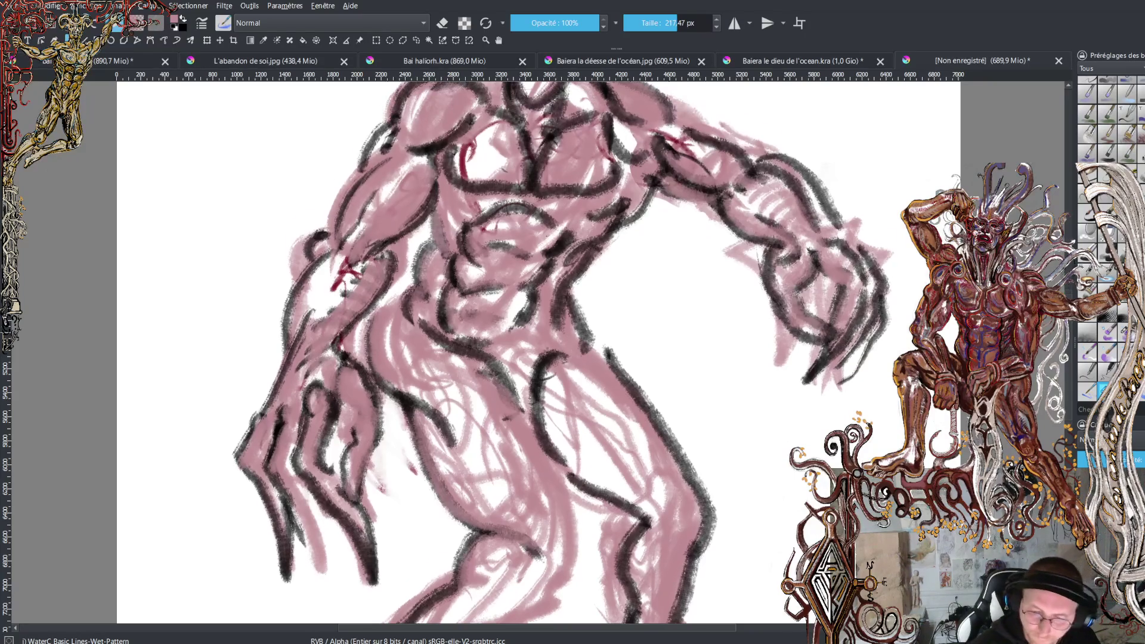
scroll(477, 310, "down", 7)
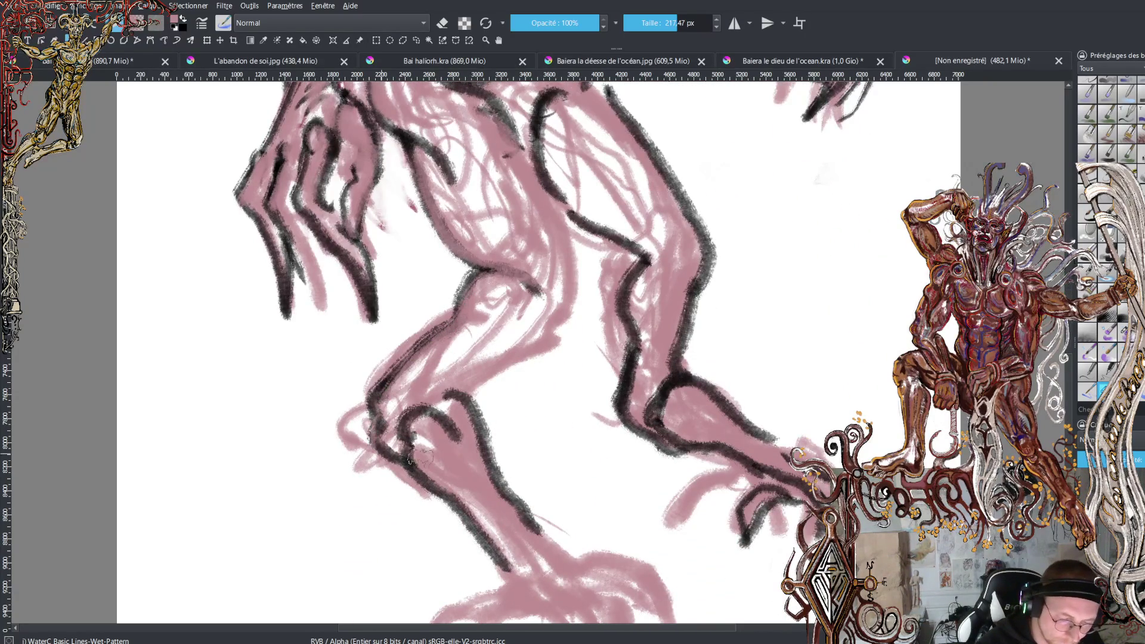
Cover the right shin with one long pink stroke running down from the knee
mouse_move(645, 261)
left_mouse_down()
mouse_move(640, 340)
mouse_move(653, 417)
mouse_move(680, 420)
mouse_move(710, 395)
mouse_move(787, 458)
left_mouse_up()
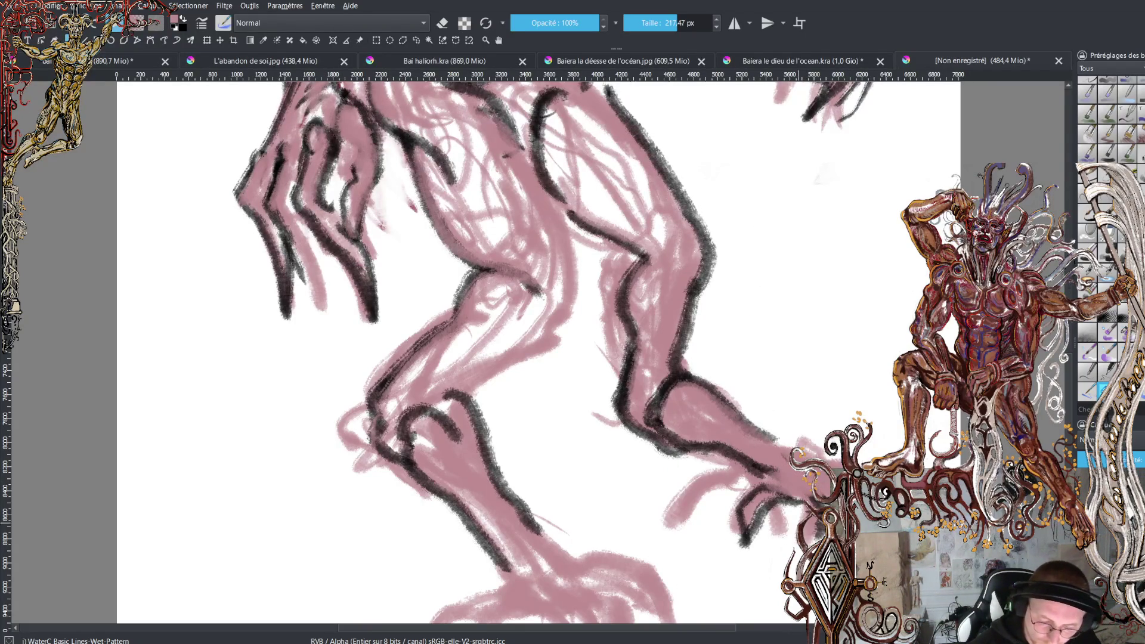
scroll(523, 452, "down", 5)
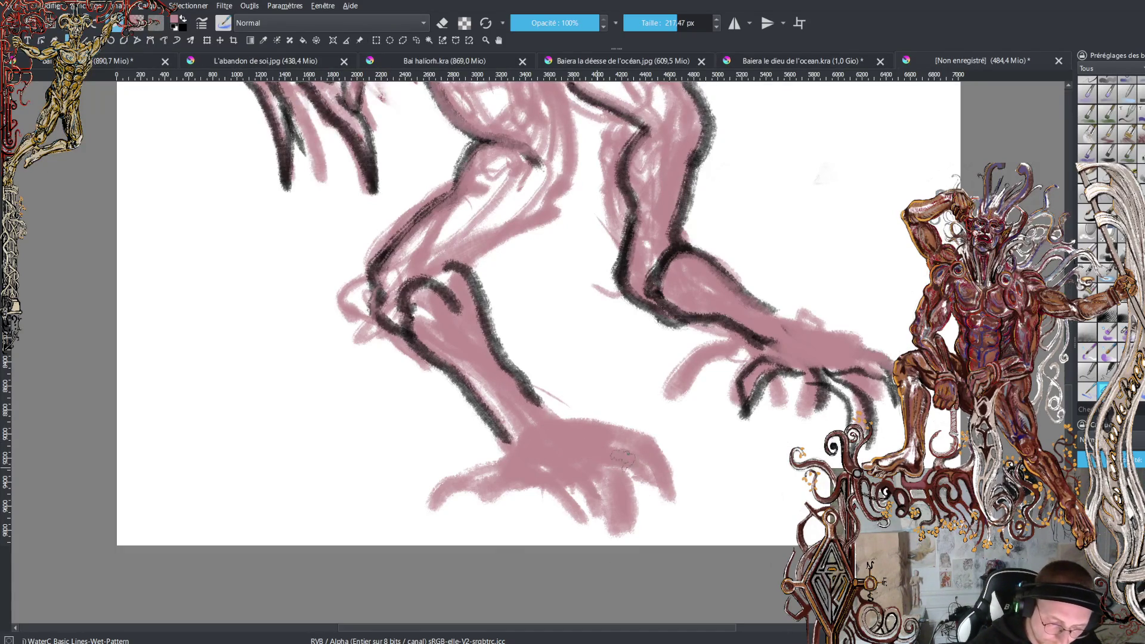
Switch to dark grey and outline the right foot's top edge, toes and claws
key("x")
mouse_move(544, 398)
left_mouse_down()
mouse_move(667, 441)
mouse_move(677, 471)
mouse_move(667, 505)
mouse_move(674, 442)
left_mouse_up()
mouse_move(593, 448)
left_mouse_down()
mouse_move(647, 485)
mouse_move(623, 531)
mouse_move(606, 474)
mouse_move(574, 472)
mouse_move(549, 449)
mouse_move(528, 478)
mouse_move(514, 449)
mouse_move(468, 452)
mouse_move(432, 495)
mouse_move(468, 445)
left_mouse_up()
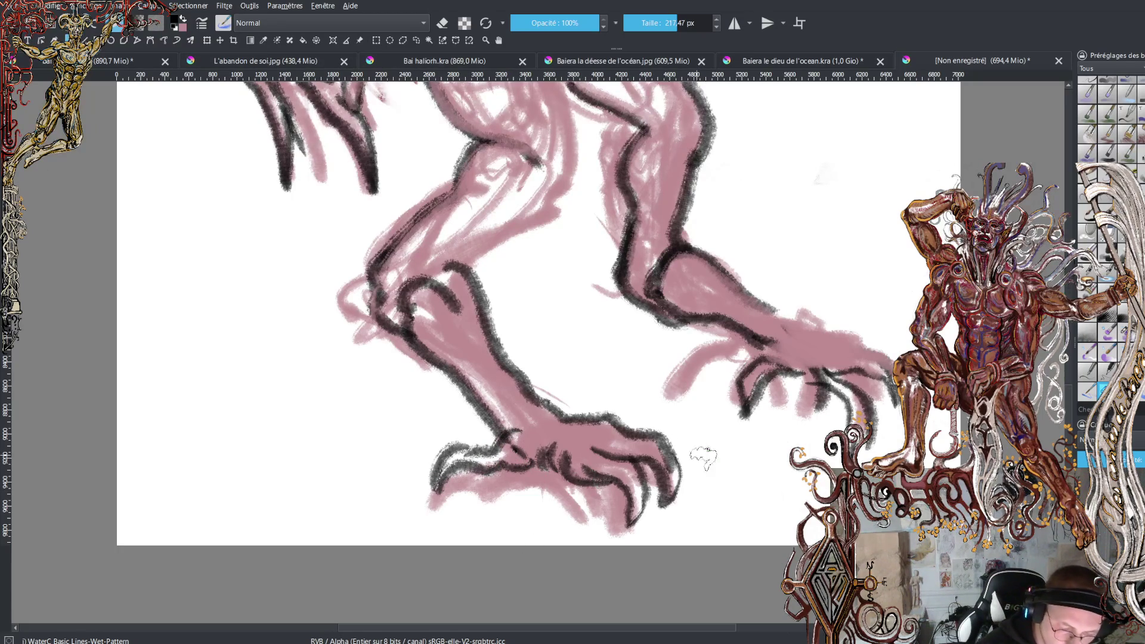
mouse_move(773, 350)
left_mouse_down()
mouse_move(802, 379)
mouse_move(865, 369)
mouse_move(892, 382)
mouse_move(901, 445)
left_mouse_up()
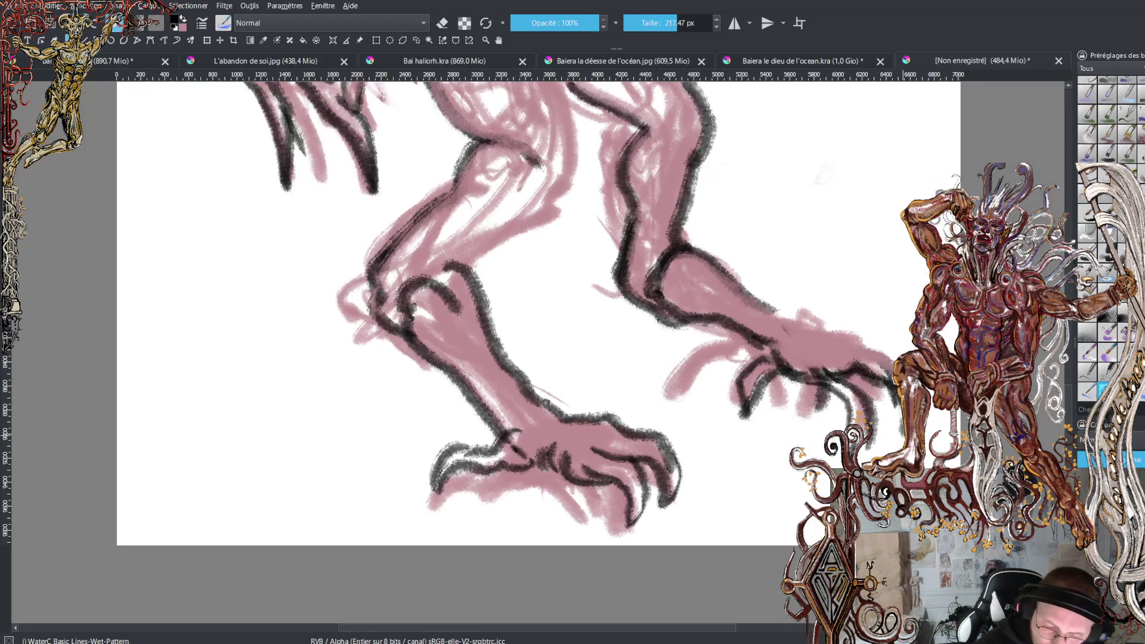
left_click_drag(897, 365, 776, 310)
mouse_move(889, 379)
left_mouse_down()
mouse_move(874, 429)
mouse_move(883, 400)
mouse_move(868, 379)
left_mouse_up()
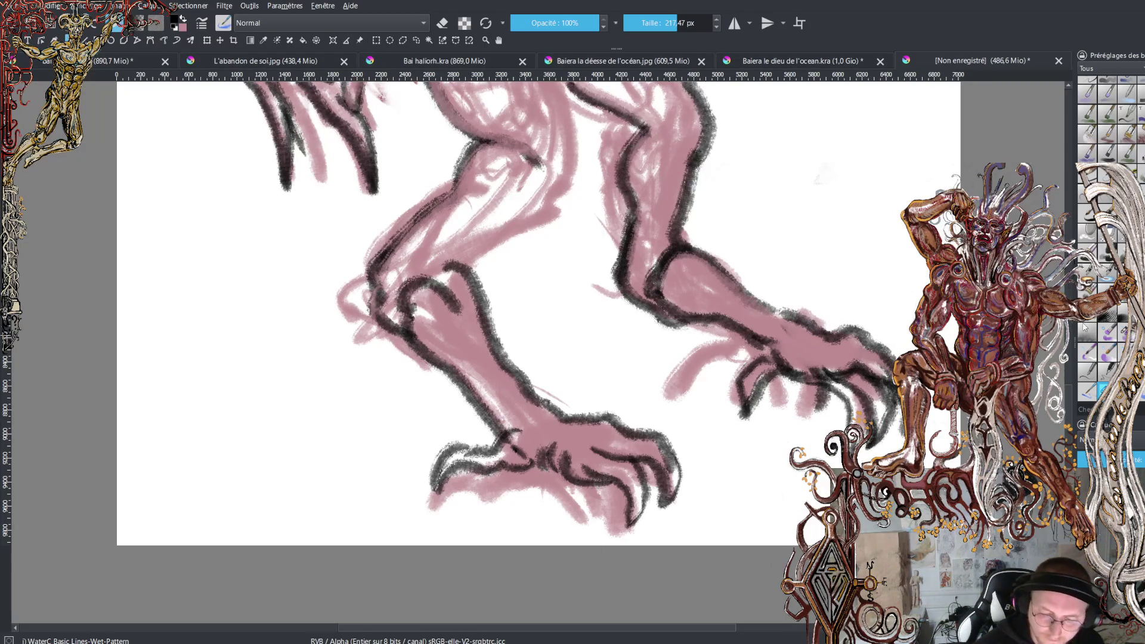
Add a dark contour down the leg's right side, then zoom out to view the whole creature
scroll(537, 352, "up", 5)
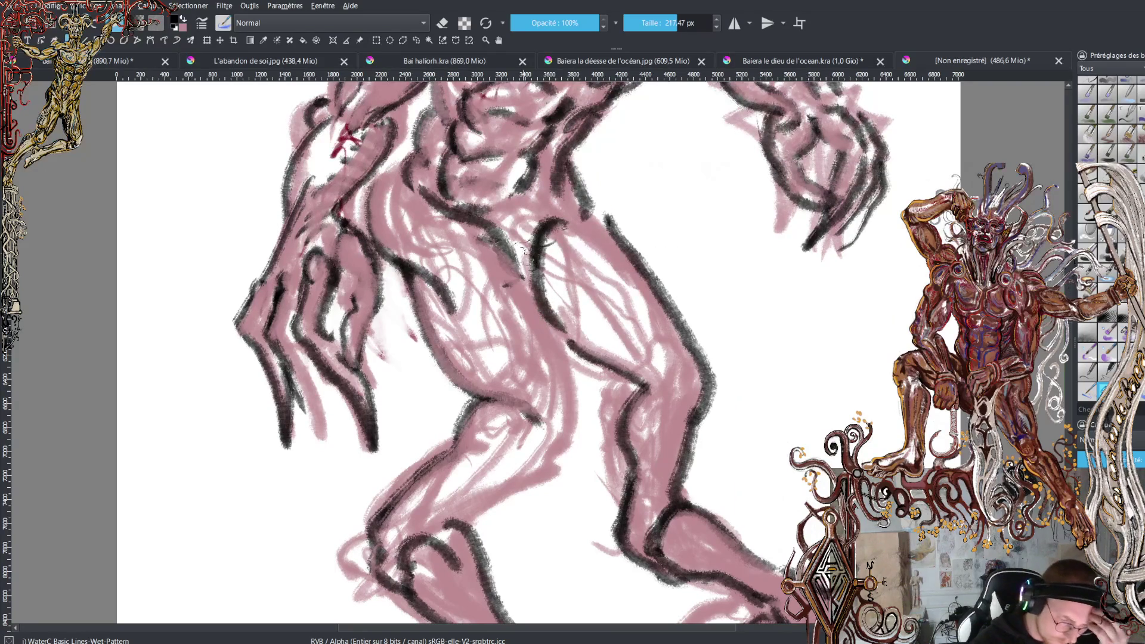
mouse_move(504, 238)
left_mouse_down()
mouse_move(561, 322)
mouse_move(578, 438)
mouse_move(545, 476)
mouse_move(525, 472)
mouse_move(441, 532)
left_mouse_up()
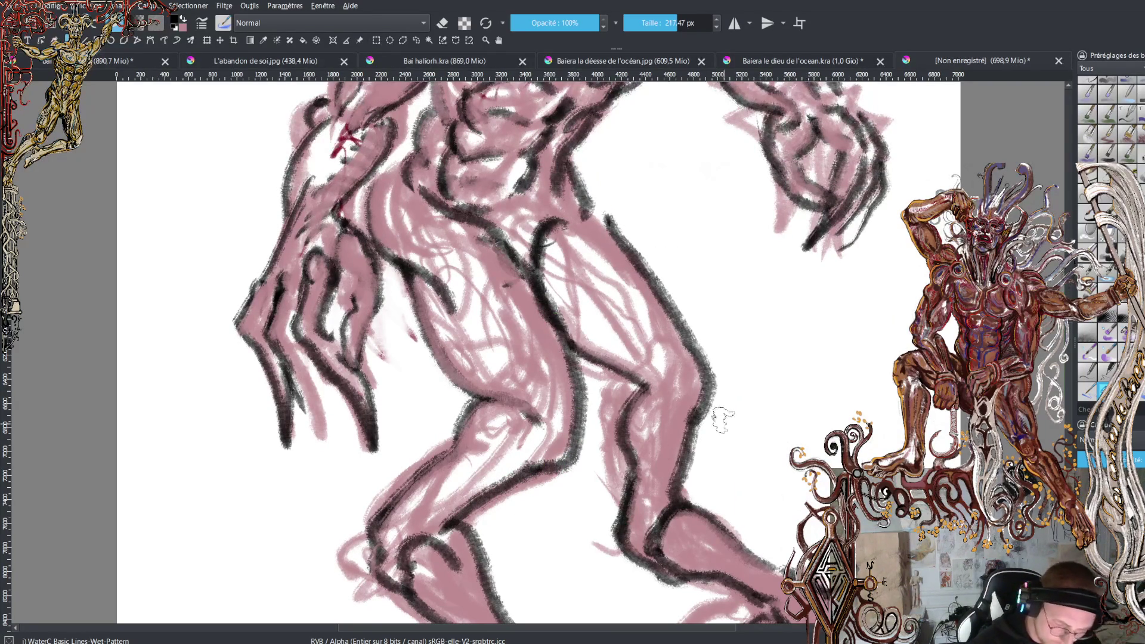
key("minus")
mouse_move(1071, 336)
left_mouse_down()
mouse_move(1072, 287)
mouse_move(1069, 295)
left_mouse_up()
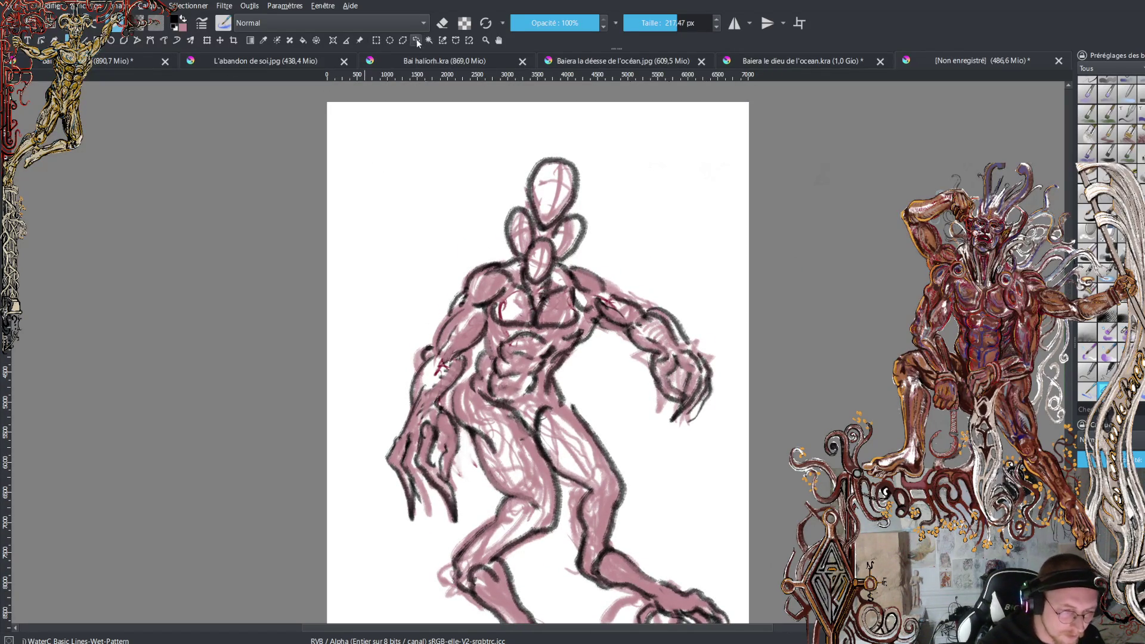
Lasso the upper body, enlarge it toward the top left and shift it slightly right
left_click_drag(439, 546, 469, 464)
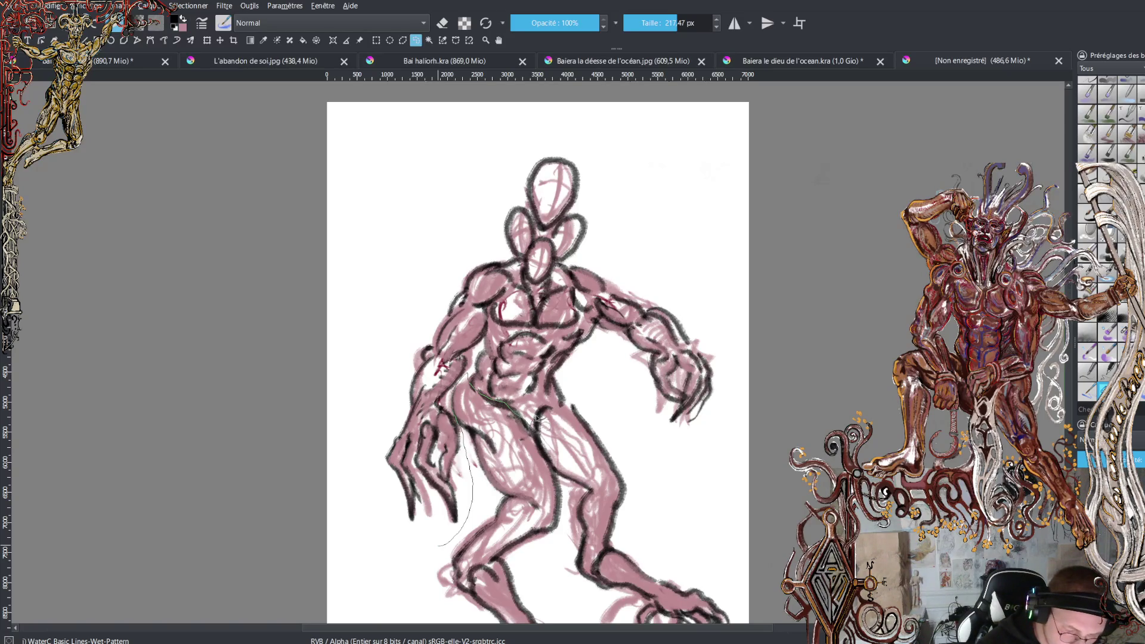
mouse_move(576, 408)
left_mouse_down()
mouse_move(686, 458)
mouse_move(656, 192)
mouse_move(371, 246)
mouse_move(394, 561)
mouse_move(439, 544)
left_mouse_up()
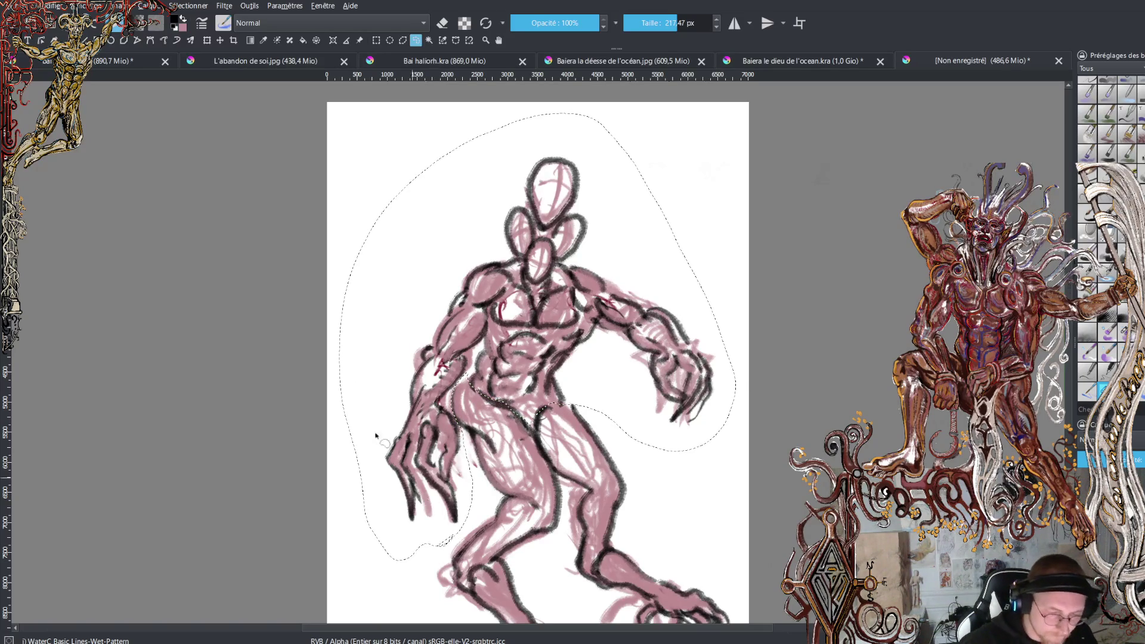
left_click(206, 40)
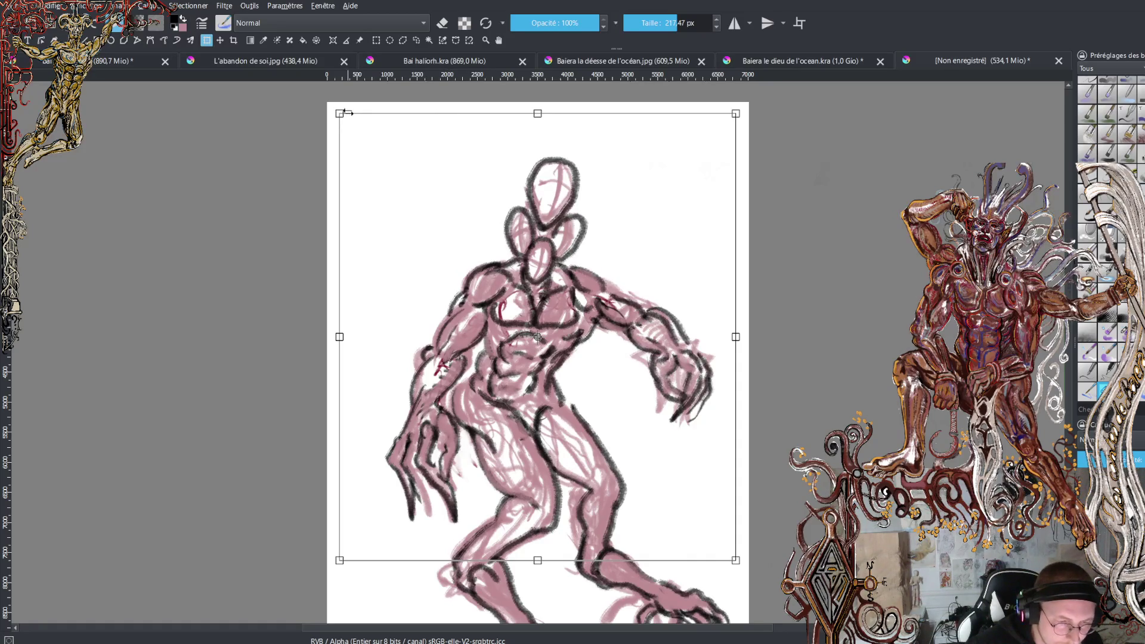
left_click_drag(339, 114, 293, 61)
mouse_move(561, 281)
left_mouse_down()
mouse_move(597, 294)
mouse_move(587, 292)
left_mouse_up()
scroll(738, 376, "down", 1)
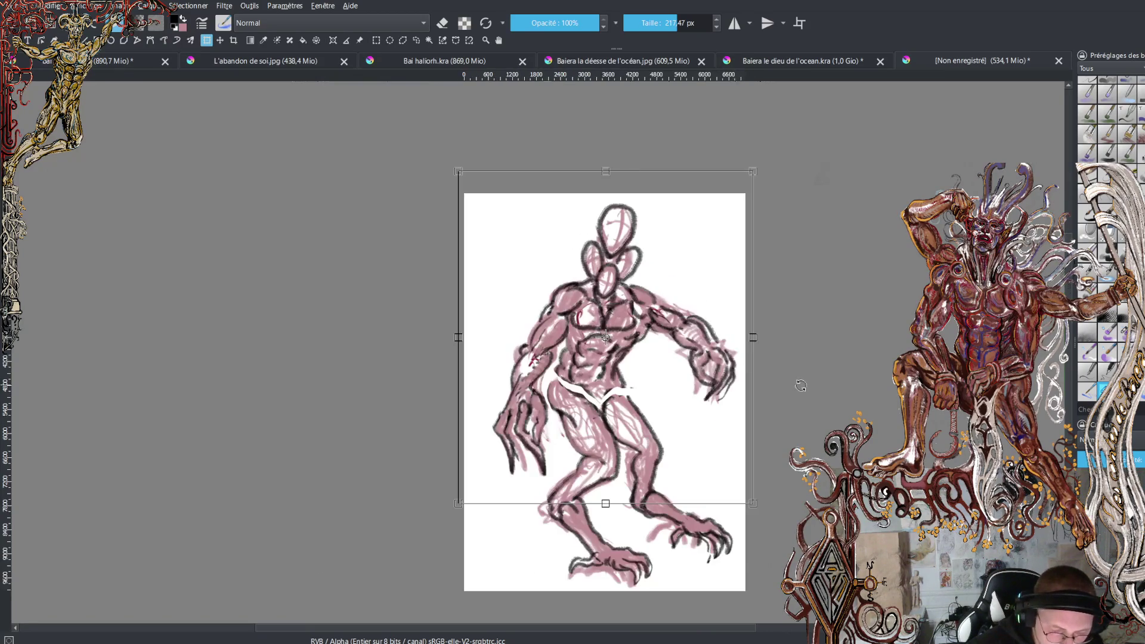
left_click_drag(467, 334, 448, 334)
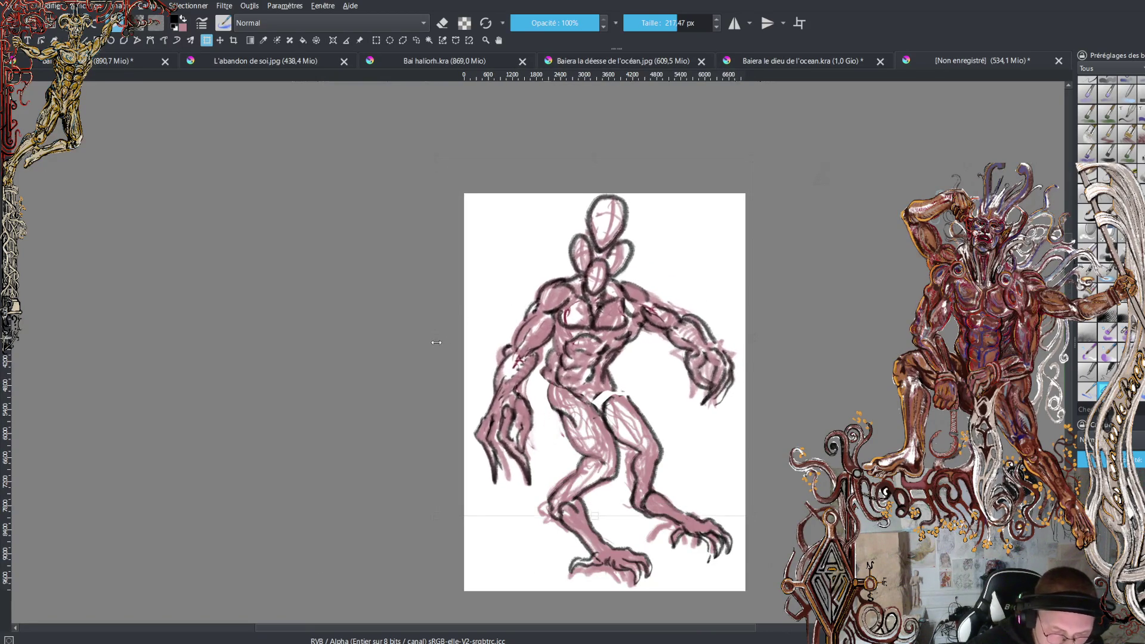
left_click_drag(628, 344, 634, 342)
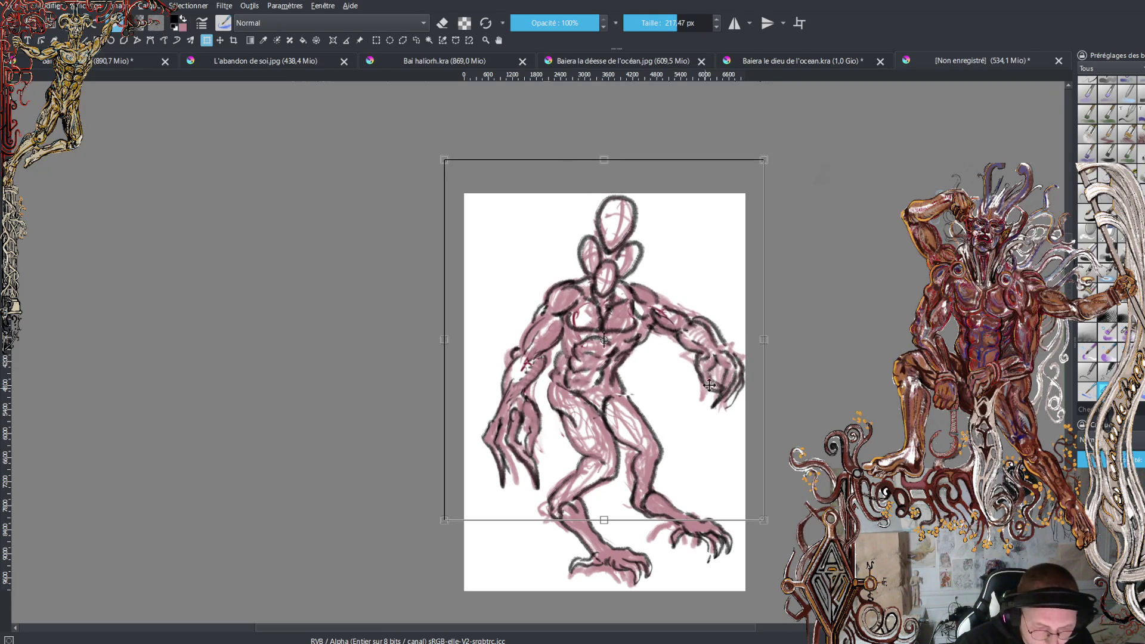
Tilt the upper body counter-clockwise into a more upright pose and commit the transform
left_click_drag(822, 308, 743, 334)
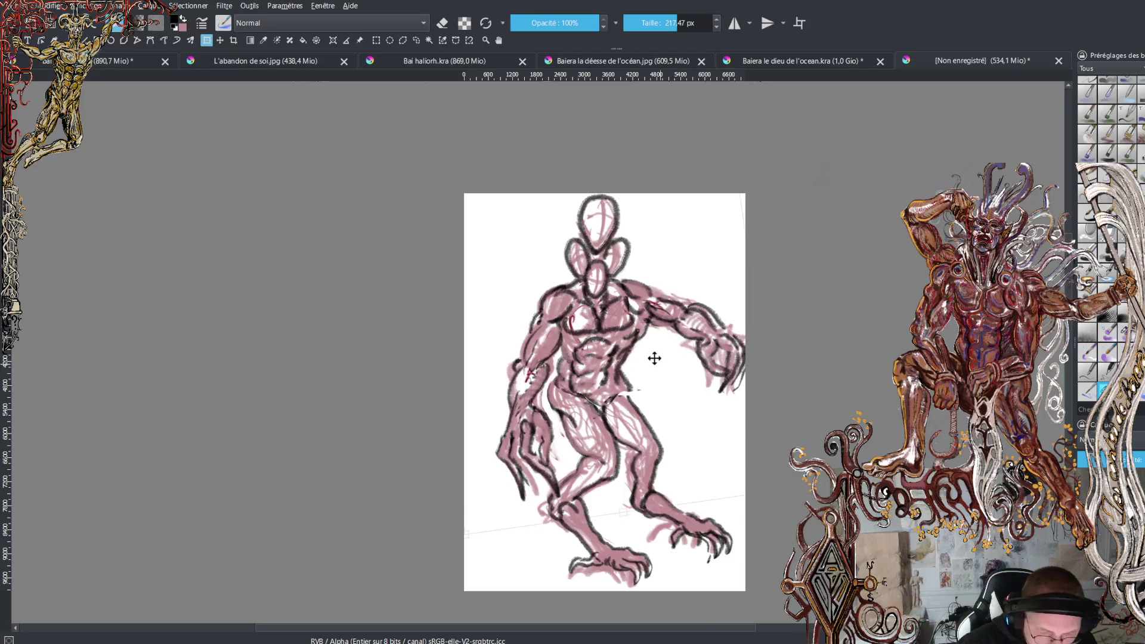
left_click_drag(657, 358, 658, 360)
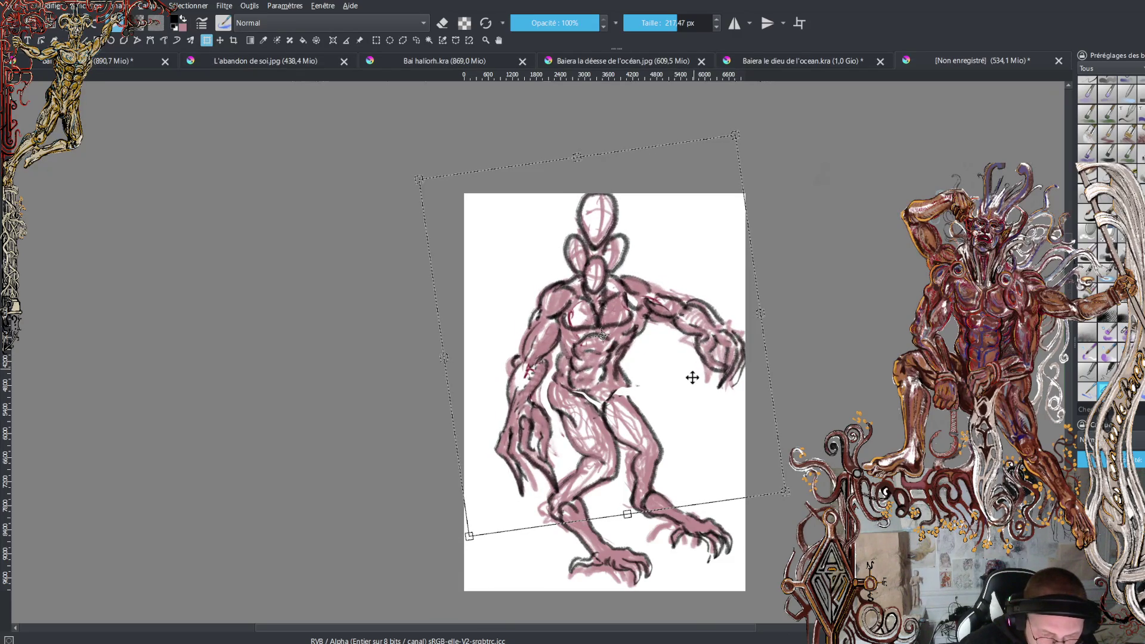
key("Return")
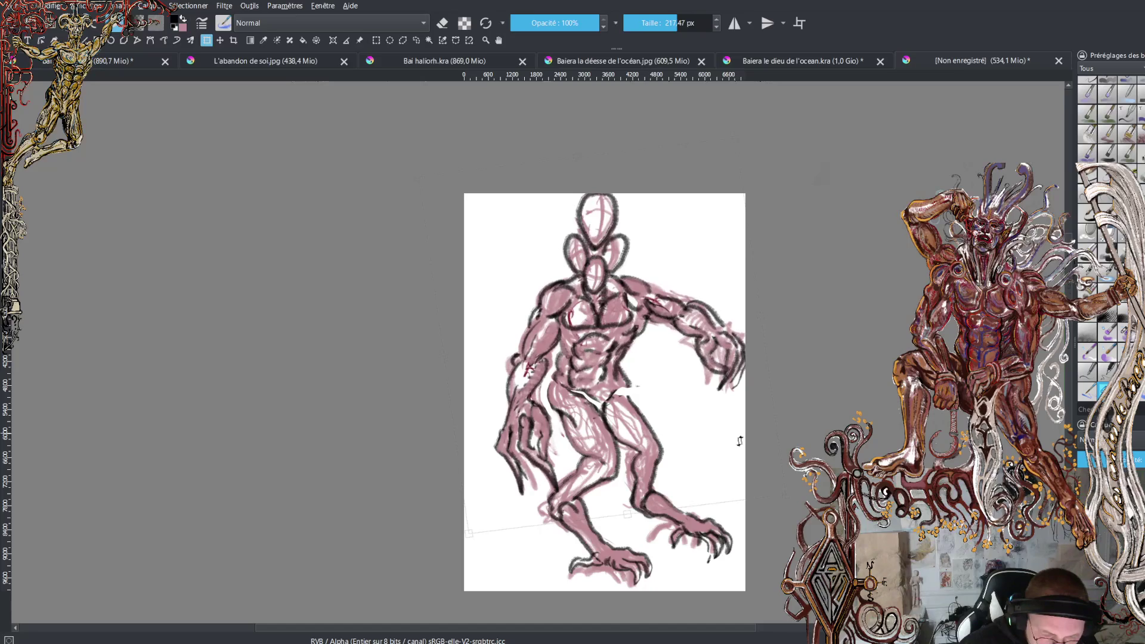
mouse_move(729, 440)
left_mouse_down()
mouse_move(738, 416)
mouse_move(719, 443)
left_mouse_up()
key("Return")
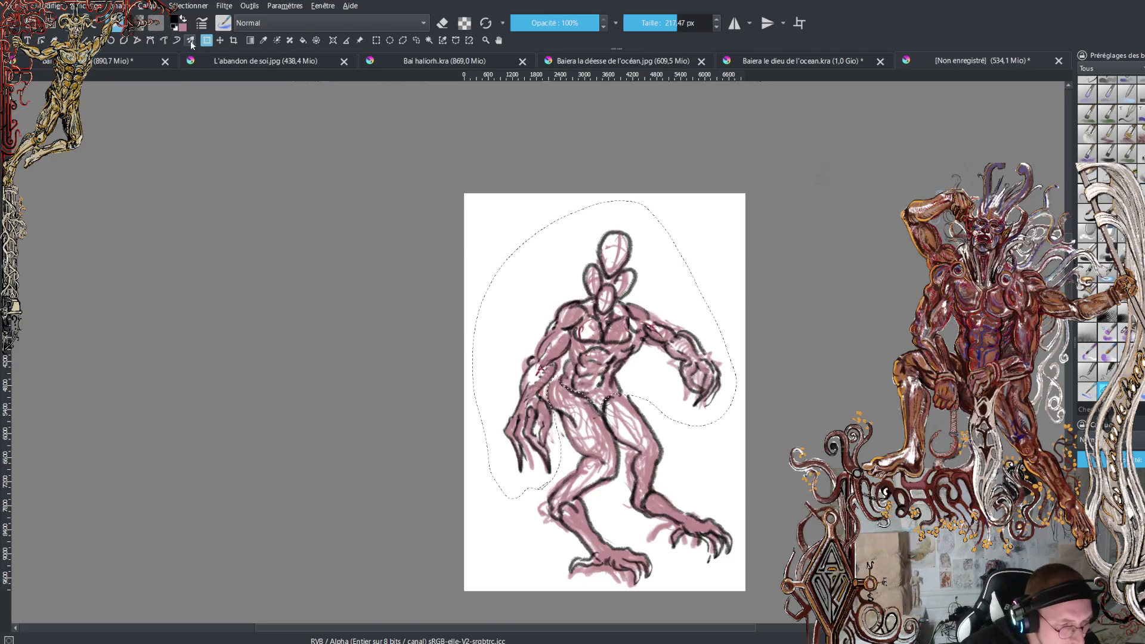
Transform the upper body again, enlarging it toward the top left and rotating it slightly clockwise
key("ctrl+t")
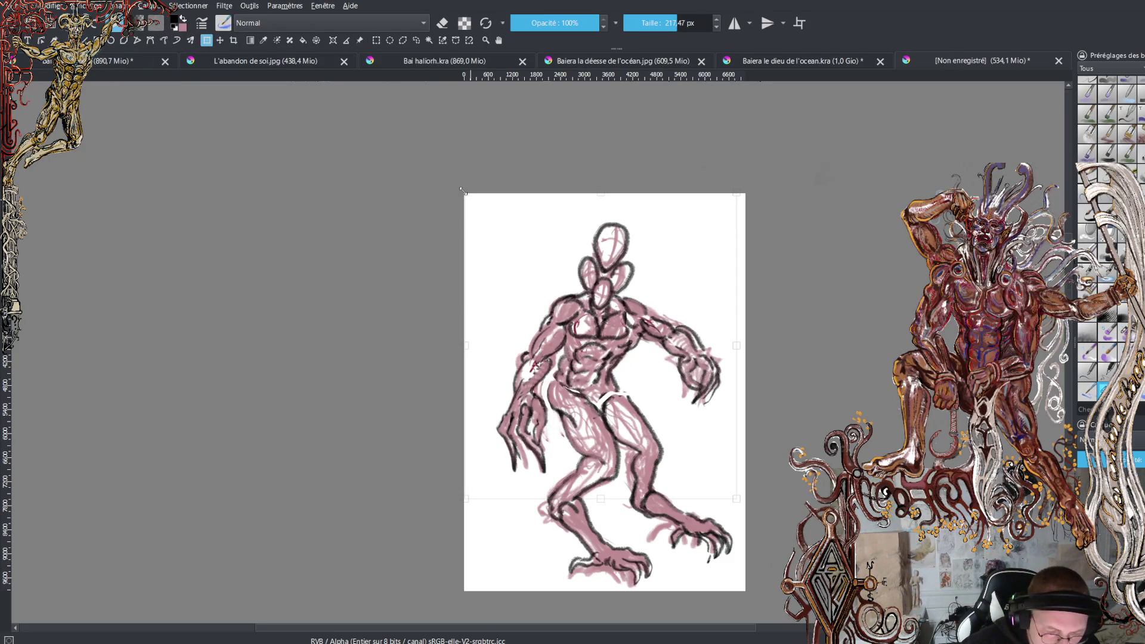
left_click_drag(667, 336, 666, 333)
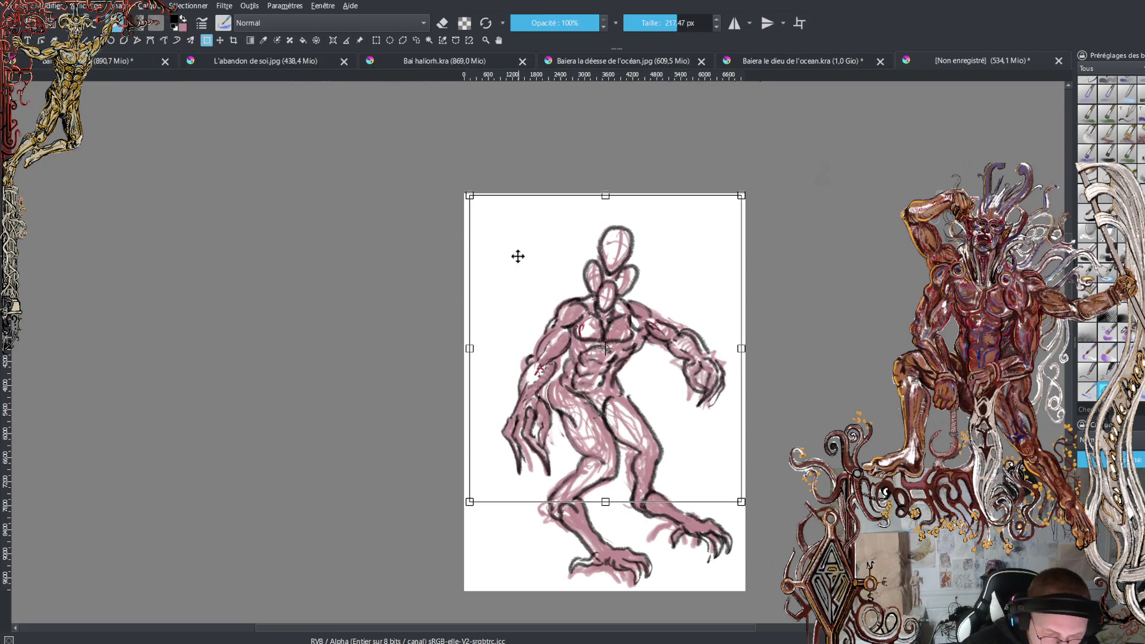
left_click_drag(468, 197, 455, 179)
mouse_move(633, 357)
left_mouse_down()
mouse_move(641, 367)
mouse_move(648, 359)
left_mouse_up()
left_click_drag(775, 286, 770, 316)
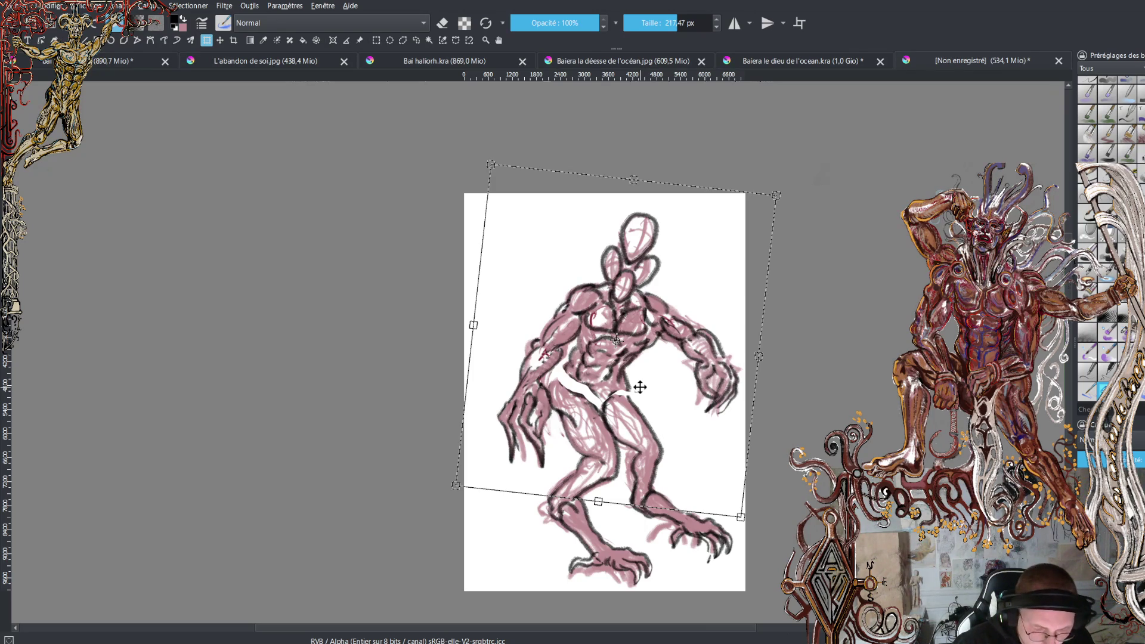
Apply the transform, undo it, nudge the body slightly right and down, and apply again
key("Return")
key("ctrl+z")
left_click_drag(629, 372, 631, 374)
key("Return")
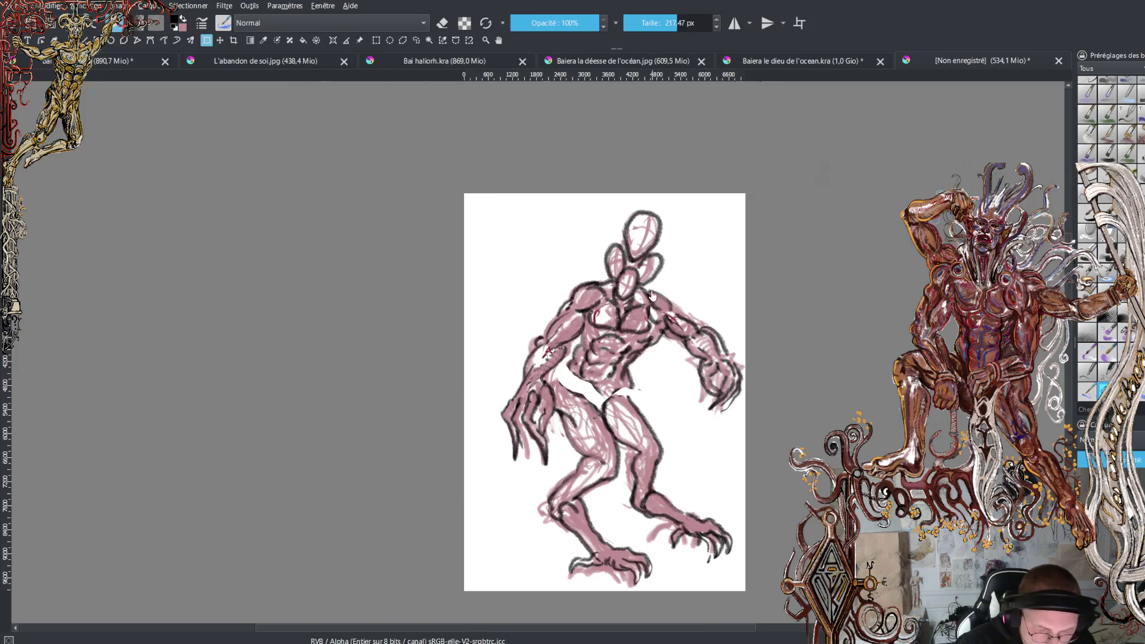
scroll(580, 392, "up", 2)
scroll(602, 384, "right", 2)
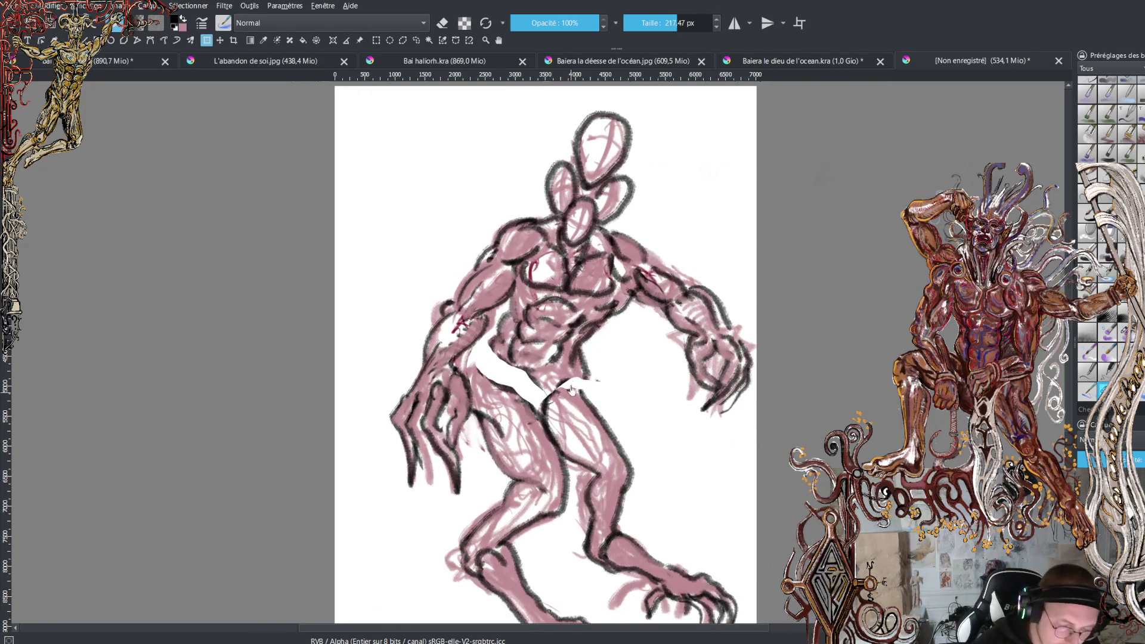
Undo a stray black mark on the hip, then paint pink over the right thigh at the gap
key("b")
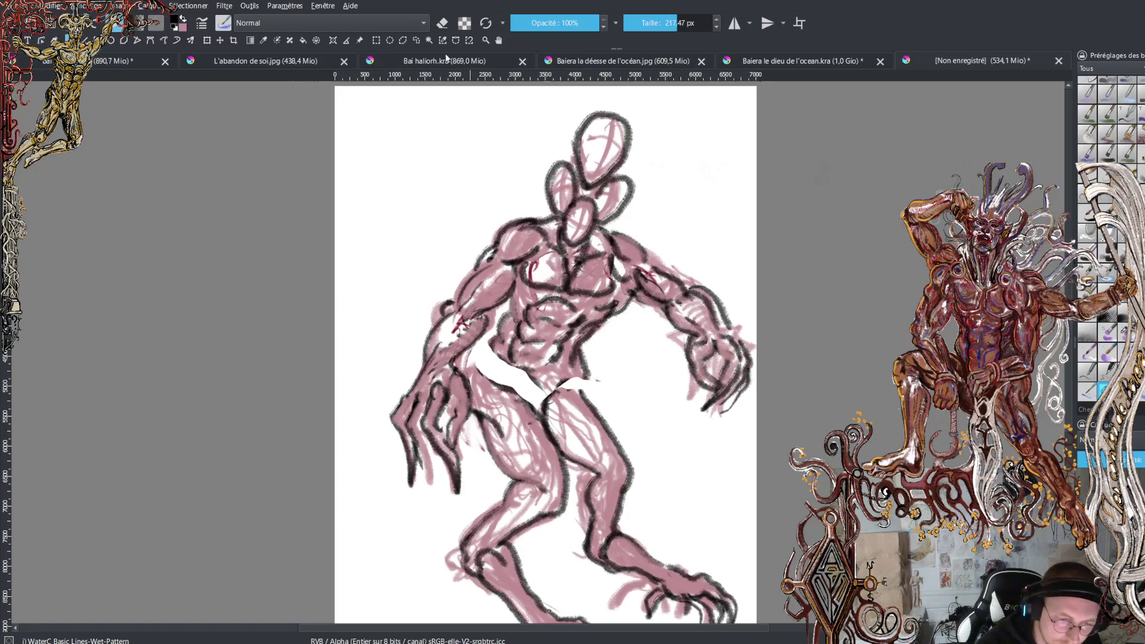
left_click(416, 40)
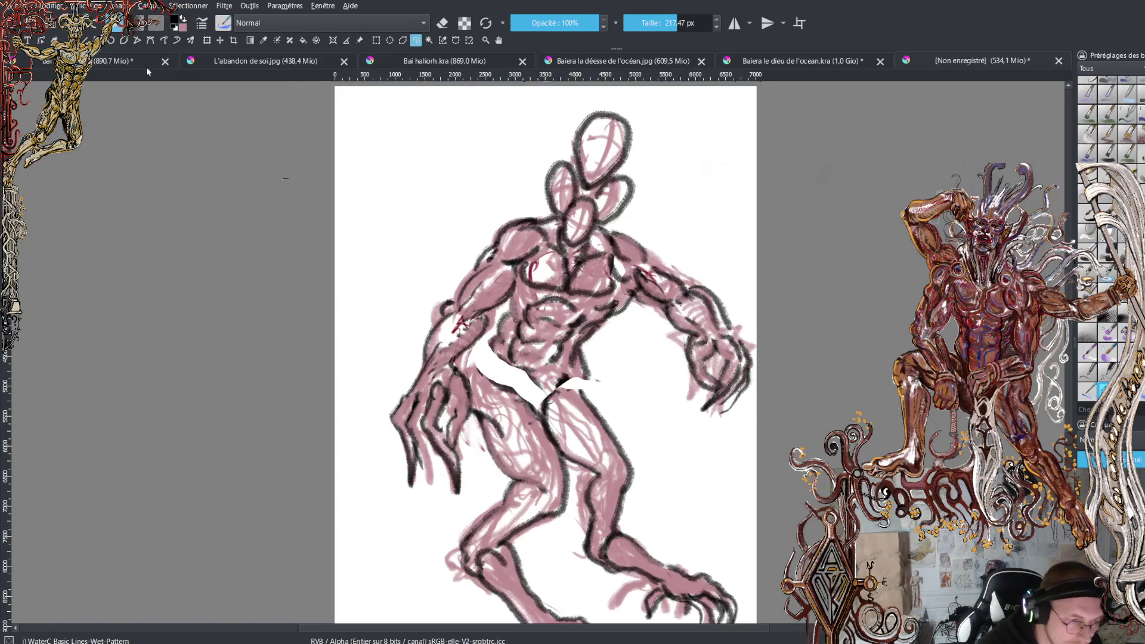
key("b")
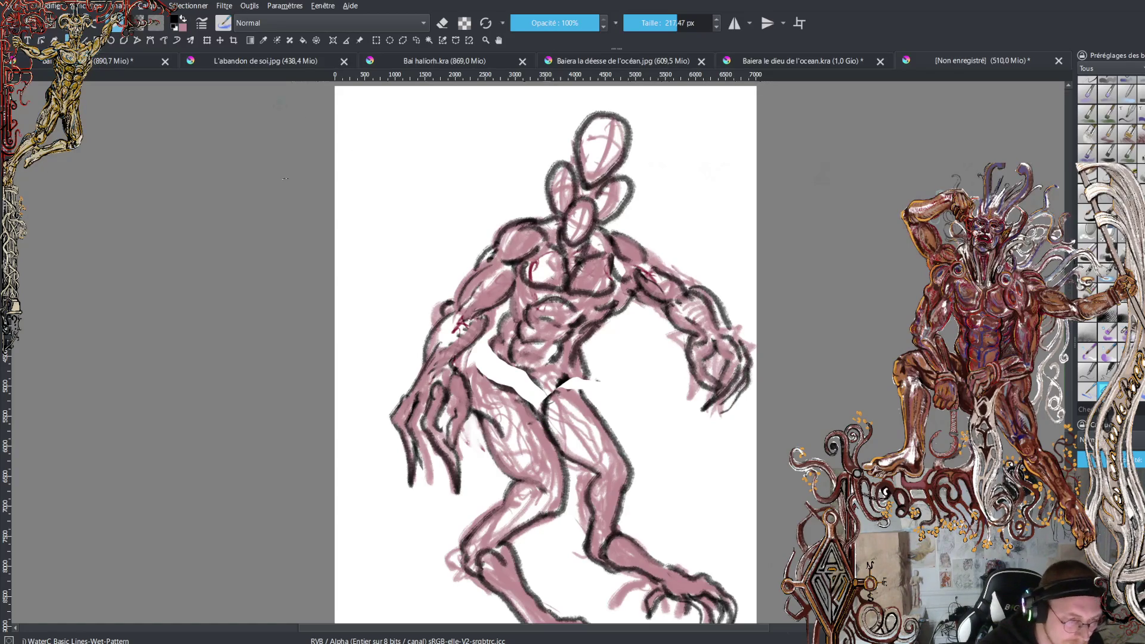
left_click(390, 40)
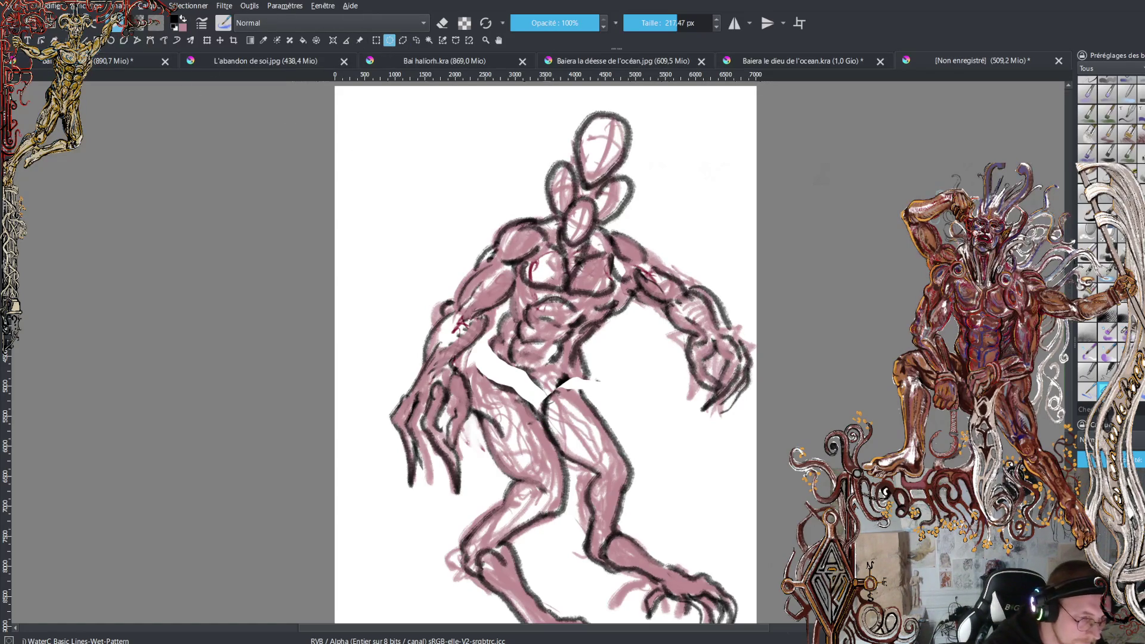
mouse_move(554, 402)
left_mouse_down()
mouse_move(561, 376)
mouse_move(566, 430)
mouse_move(577, 407)
mouse_move(595, 443)
left_mouse_up()
key("ctrl+z")
key("x")
left_click_drag(597, 401, 624, 456)
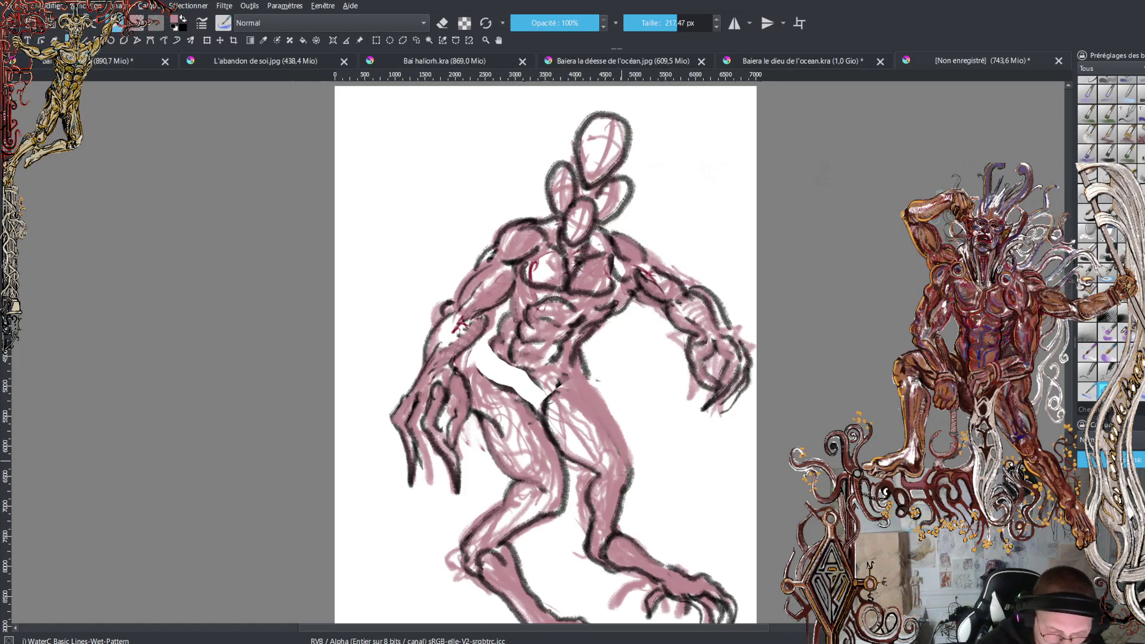